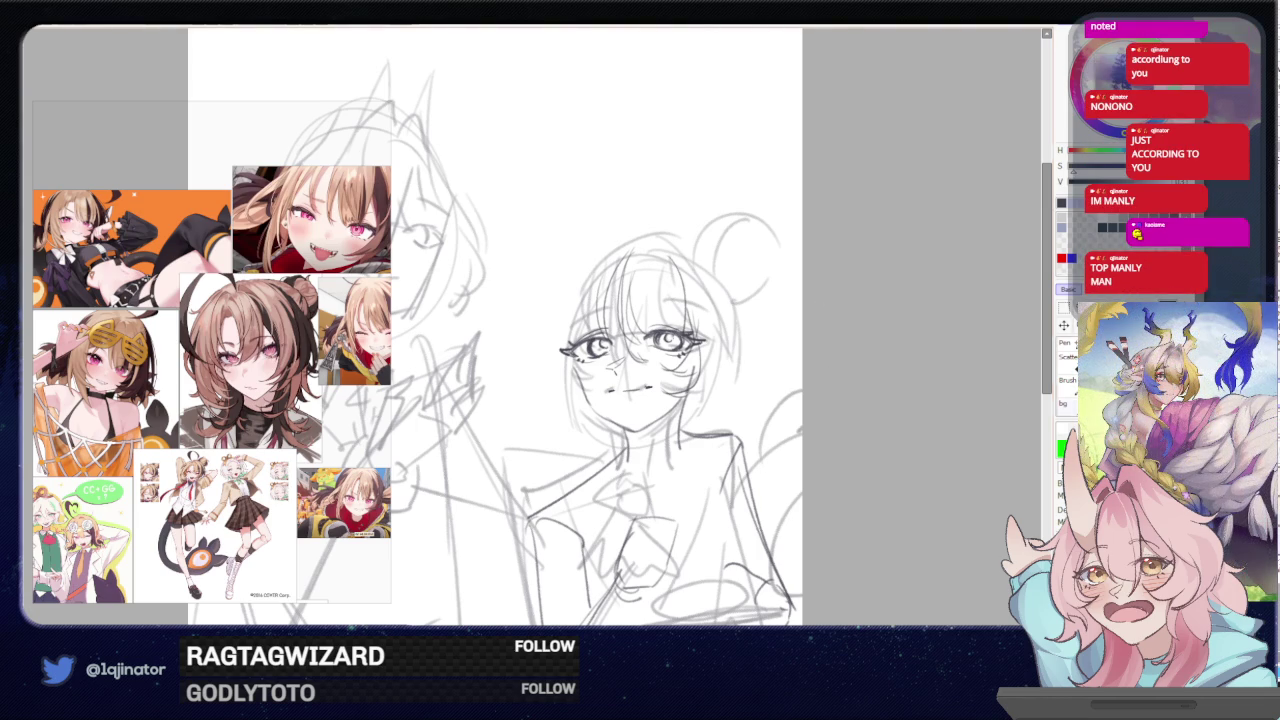
- Undo the dark eye and chest strokes and the stray squiggle, then add a short dark hair line
{"action": "key", "text": "ctrl+z"}
{"action": "left_click_drag", "start_coordinate": [738, 366], "coordinate": [752, 394]}
{"action": "key", "text": "ctrl+z"}
{"action": "scroll", "coordinate": [650, 350], "scroll_direction": "up", "scroll_amount": 2}
{"action": "left_click_drag", "start_coordinate": [587, 266], "coordinate": [569, 280]}
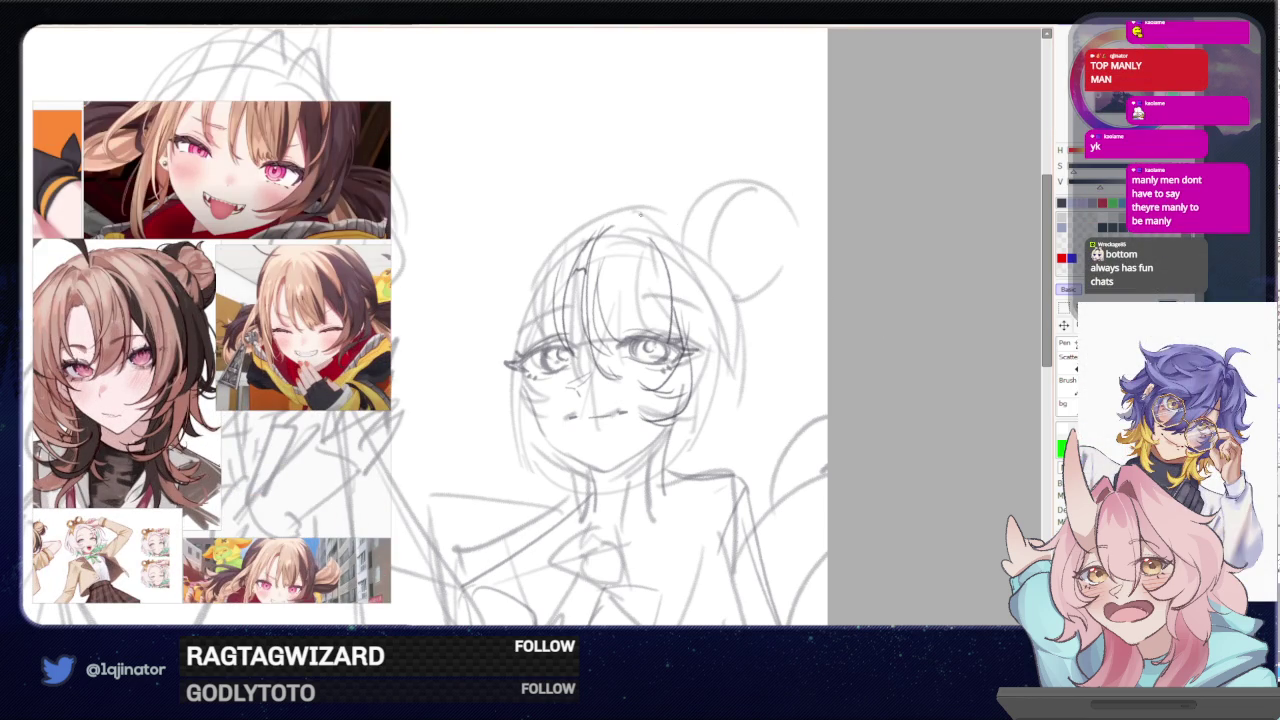
- Sketch a line along the hair top, retry the left face contour, and draw a strand beside the face
{"action": "left_click_drag", "start_coordinate": [618, 232], "coordinate": [636, 228]}
{"action": "left_click_drag", "start_coordinate": [552, 290], "coordinate": [532, 400]}
{"action": "key", "text": "ctrl+z"}
{"action": "left_click_drag", "start_coordinate": [558, 294], "coordinate": [536, 390]}
{"action": "key", "text": "ctrl+z"}
{"action": "key", "text": "ctrl+z"}
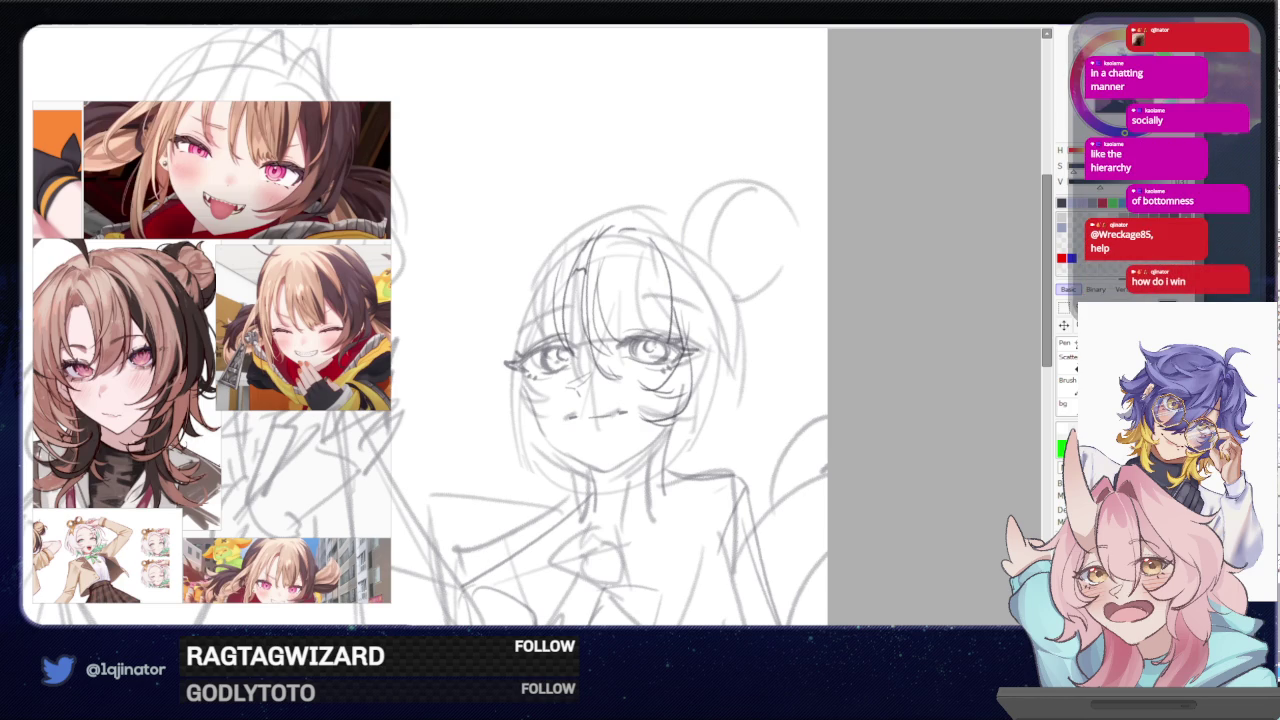
{"action": "left_click_drag", "start_coordinate": [588, 242], "coordinate": [566, 358]}
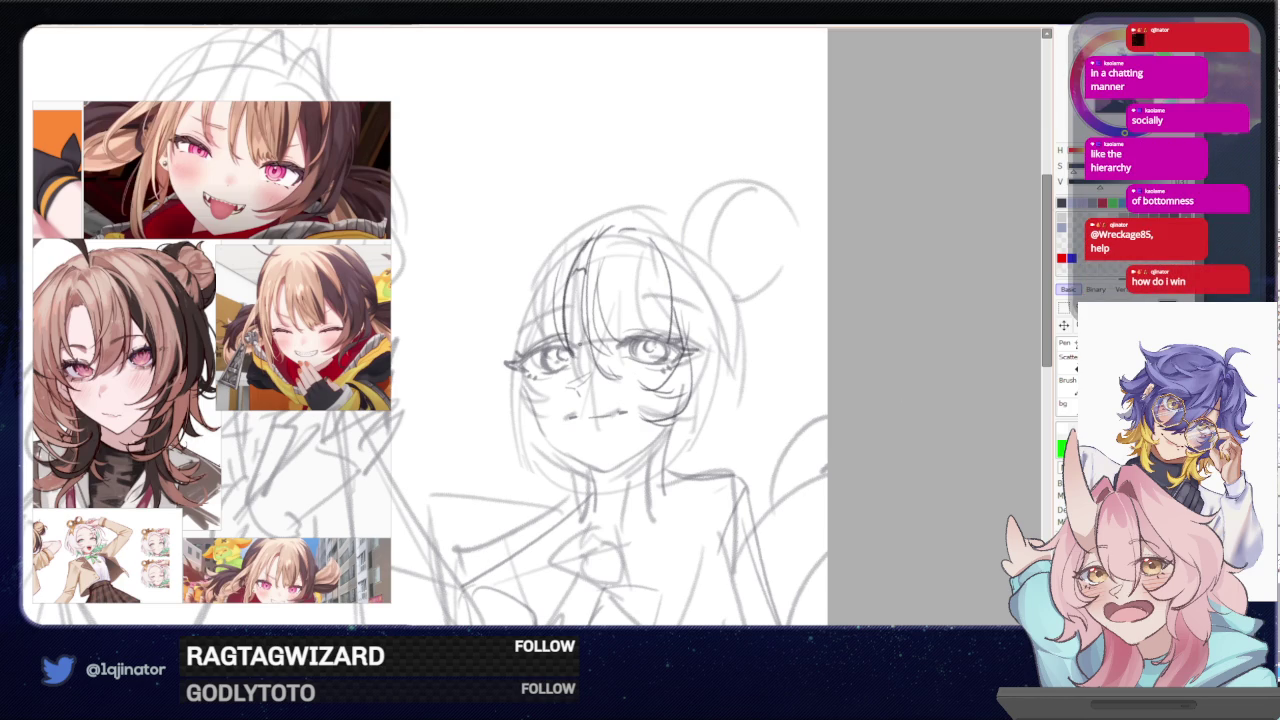
- Redraw the hair strands beside the face and sketch faint lines along the left cheek
{"action": "key", "text": "ctrl+z"}
{"action": "key", "text": "ctrl+z"}
{"action": "left_click_drag", "start_coordinate": [578, 262], "coordinate": [566, 356]}
{"action": "left_click_drag", "start_coordinate": [570, 262], "coordinate": [568, 356]}
{"action": "left_click", "coordinate": [550, 300]}
{"action": "left_click_drag", "start_coordinate": [550, 292], "coordinate": [534, 372]}
- Retry the left-side strands, finishing with a darker line along the face's left side
{"action": "key", "text": "ctrl+z"}
{"action": "left_click_drag", "start_coordinate": [554, 306], "coordinate": [538, 354]}
{"action": "left_click_drag", "start_coordinate": [556, 300], "coordinate": [540, 384]}
{"action": "key", "text": "ctrl+z"}
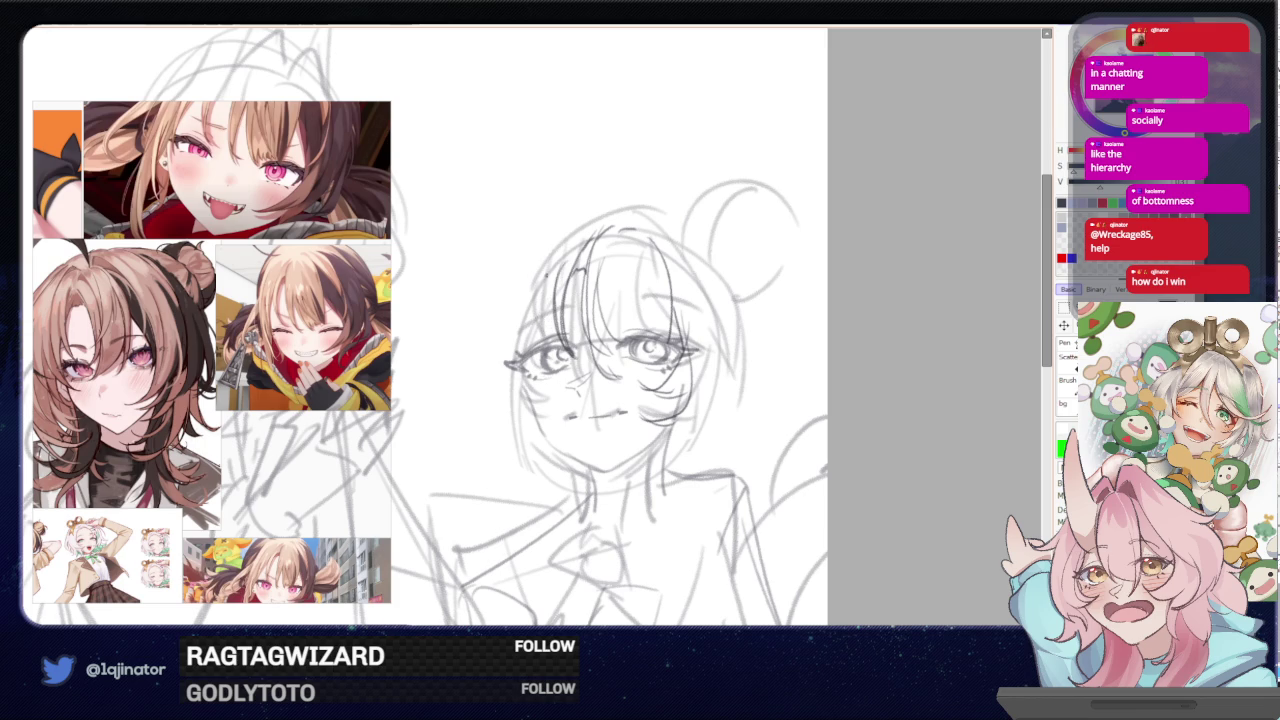
{"action": "mouse_move", "coordinate": [556, 288]}
{"action": "left_mouse_down"}
{"action": "mouse_move", "coordinate": [530, 400]}
{"action": "mouse_move", "coordinate": [542, 388]}
{"action": "left_mouse_up"}
{"action": "key", "text": "ctrl+z"}
{"action": "key", "text": "ctrl+z"}
{"action": "left_click_drag", "start_coordinate": [552, 284], "coordinate": [528, 392]}
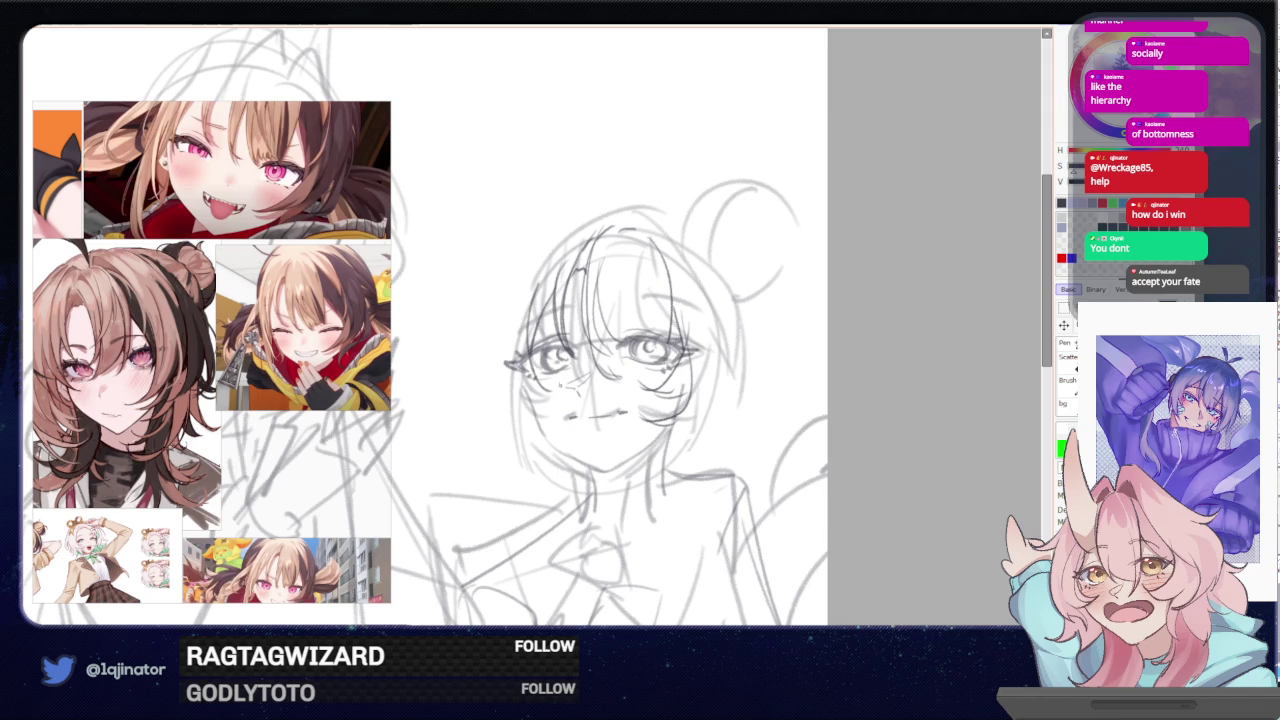
{"action": "mouse_move", "coordinate": [520, 302]}
{"action": "left_mouse_down"}
{"action": "mouse_move", "coordinate": [554, 384]}
{"action": "mouse_move", "coordinate": [514, 390]}
{"action": "left_mouse_up"}
{"action": "key", "text": "ctrl+z"}
{"action": "key", "text": "ctrl+z"}
{"action": "key", "text": "ctrl+z"}
{"action": "left_click_drag", "start_coordinate": [552, 274], "coordinate": [540, 394]}
{"action": "left_click_drag", "start_coordinate": [548, 318], "coordinate": [524, 396]}
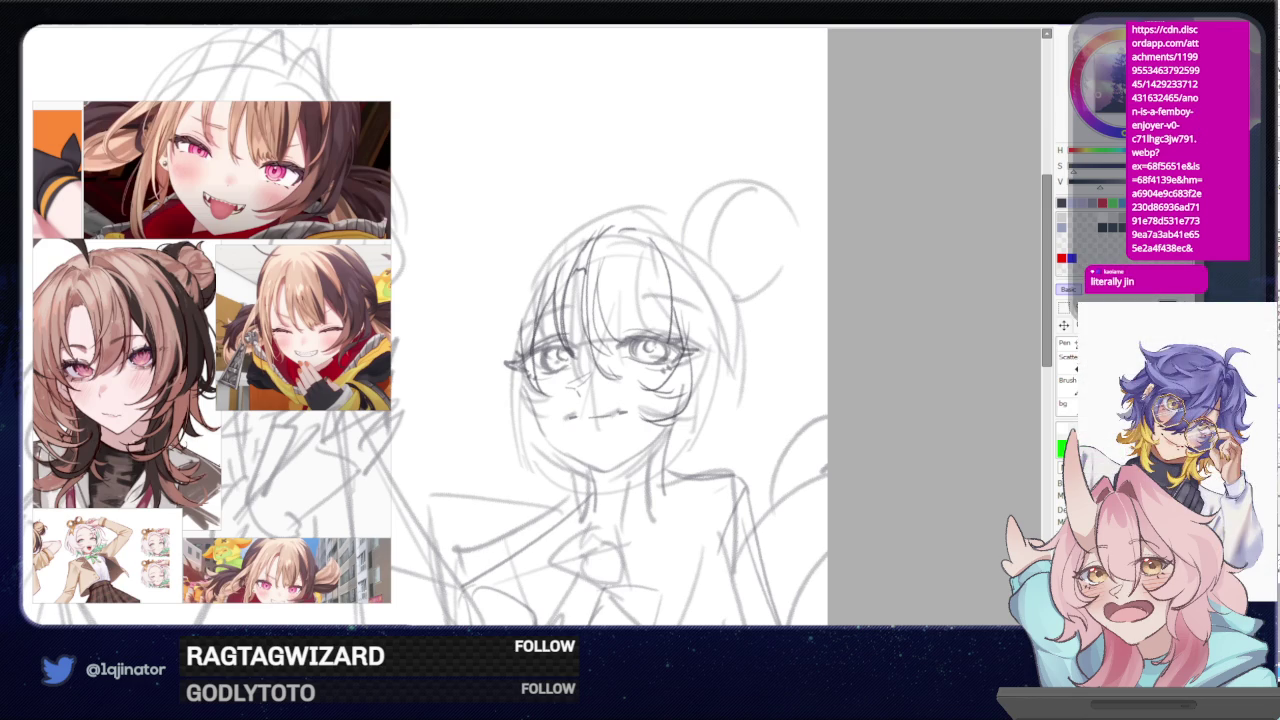
- Alt+Tab out of SAI to the web browser's image board post
{"action": "key", "text": "alt+Tab"}
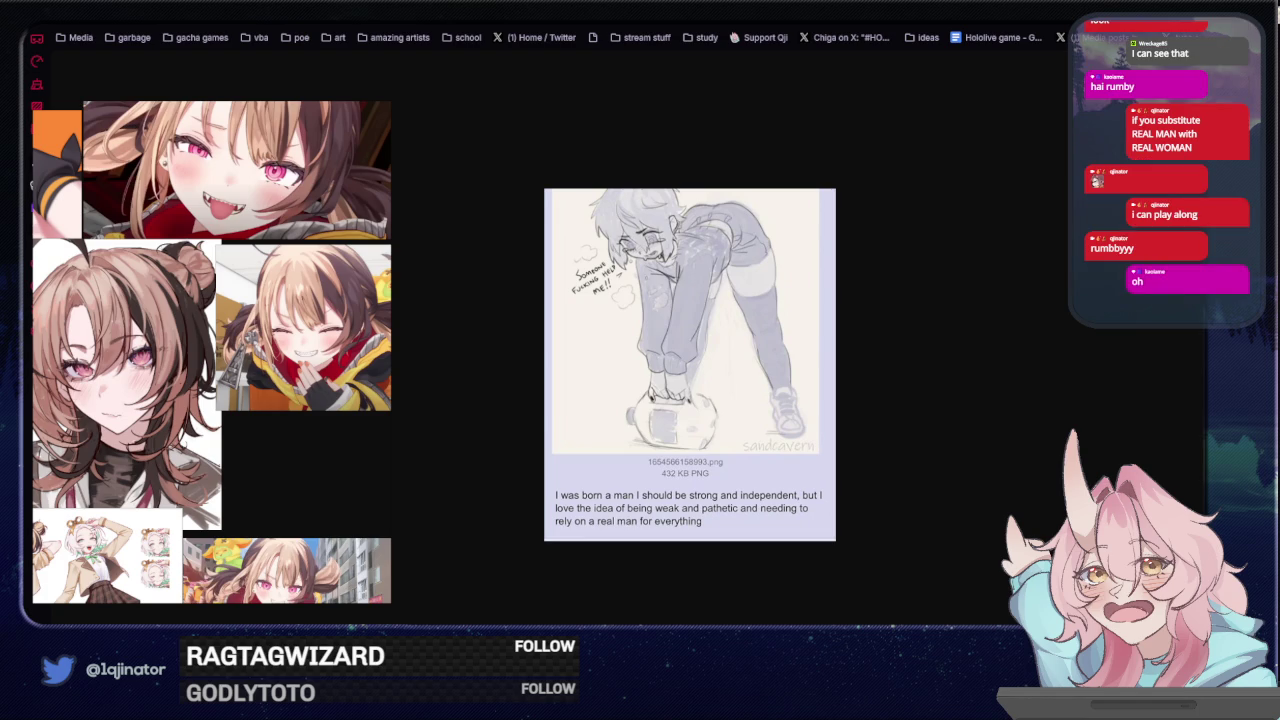
- Alt+Tab from the browser back to the girl's sketch in PaintTool SAI
{"action": "key", "text": "alt+Tab"}
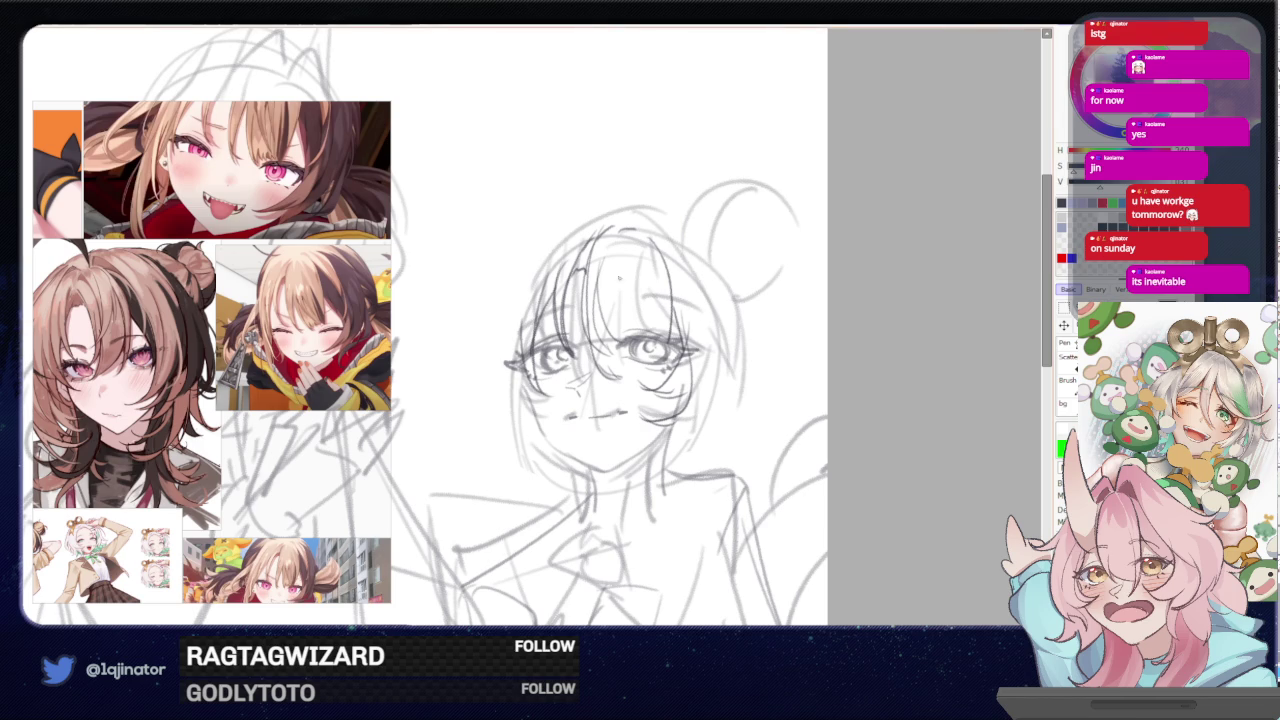
- Zoom out, mirror the canvas with H, and pan so both sketched figures are centred
{"action": "scroll", "coordinate": [511, 222], "scroll_direction": "down", "scroll_amount": 2}
{"action": "key", "text": "h"}
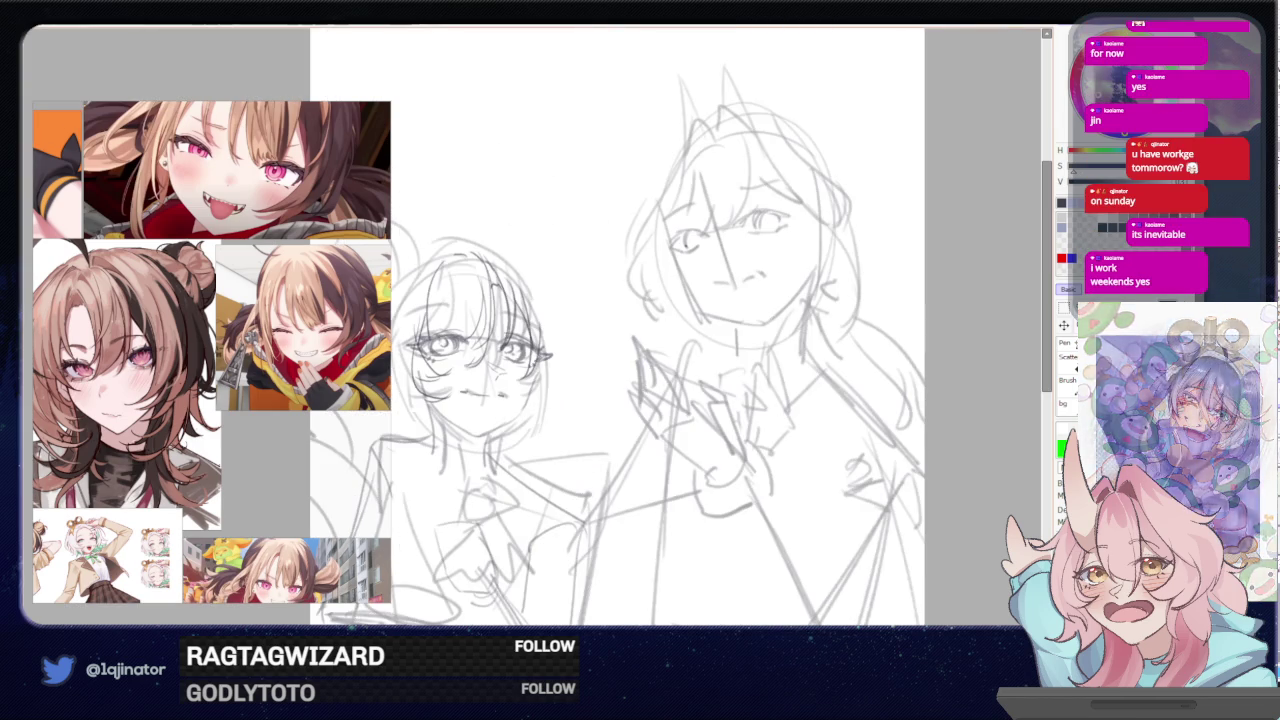
{"action": "left_click_drag", "start_coordinate": [603, 400], "coordinate": [670, 367]}
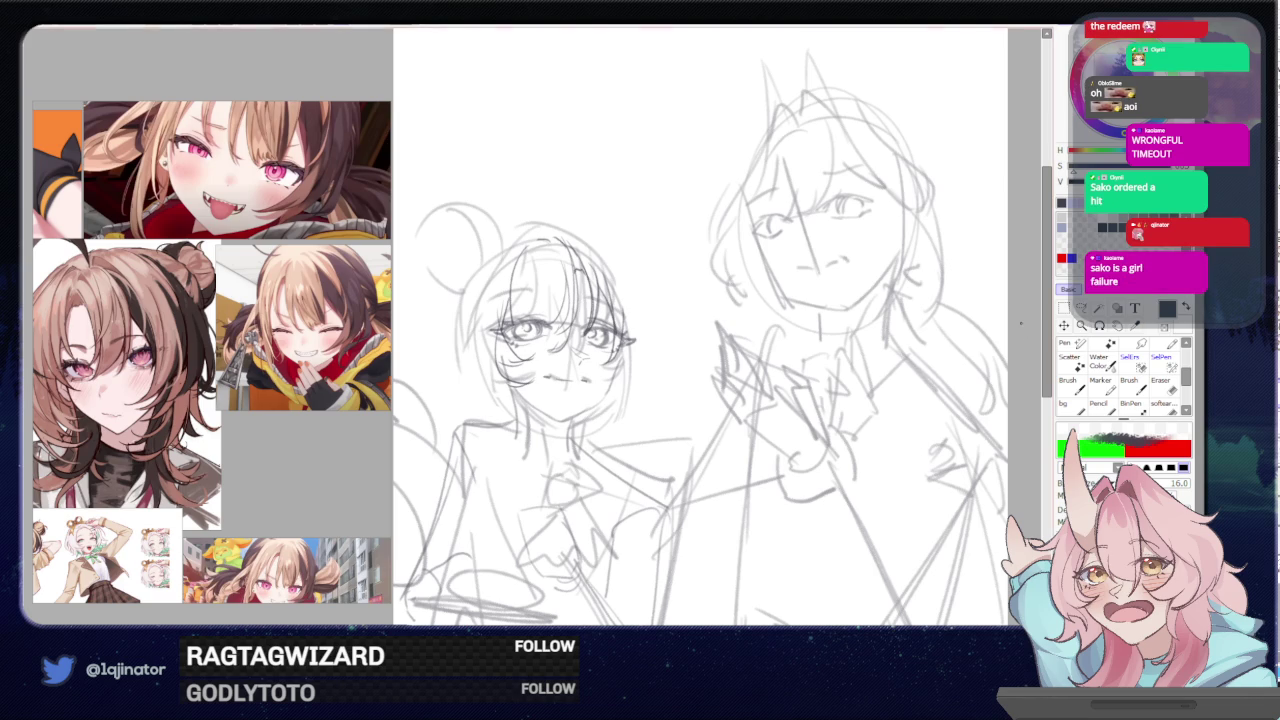
{"action": "scroll", "coordinate": [622, 432], "scroll_direction": "up", "scroll_amount": 2}
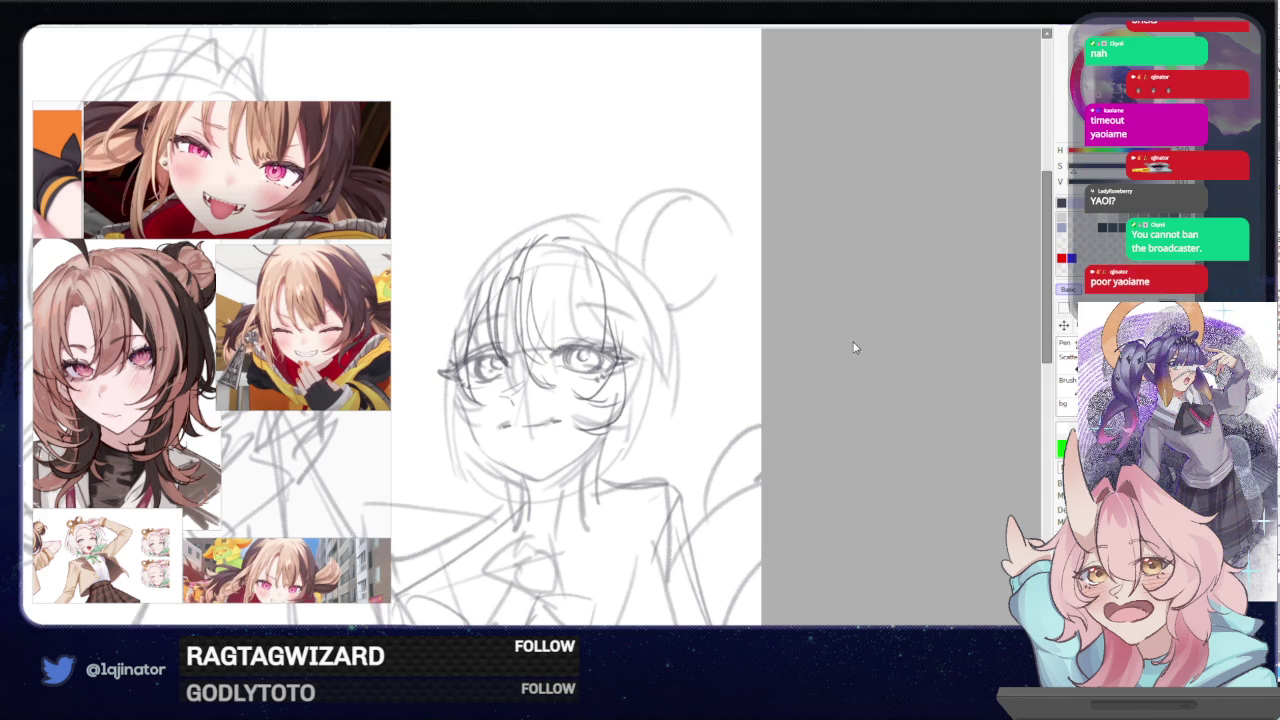
- Trace long strokes down the left face and hair outline and darken the jaw and neck line
{"action": "mouse_move", "coordinate": [847, 337]}
{"action": "left_mouse_down"}
{"action": "mouse_move", "coordinate": [880, 297]}
{"action": "mouse_move", "coordinate": [891, 252]}
{"action": "left_mouse_up"}
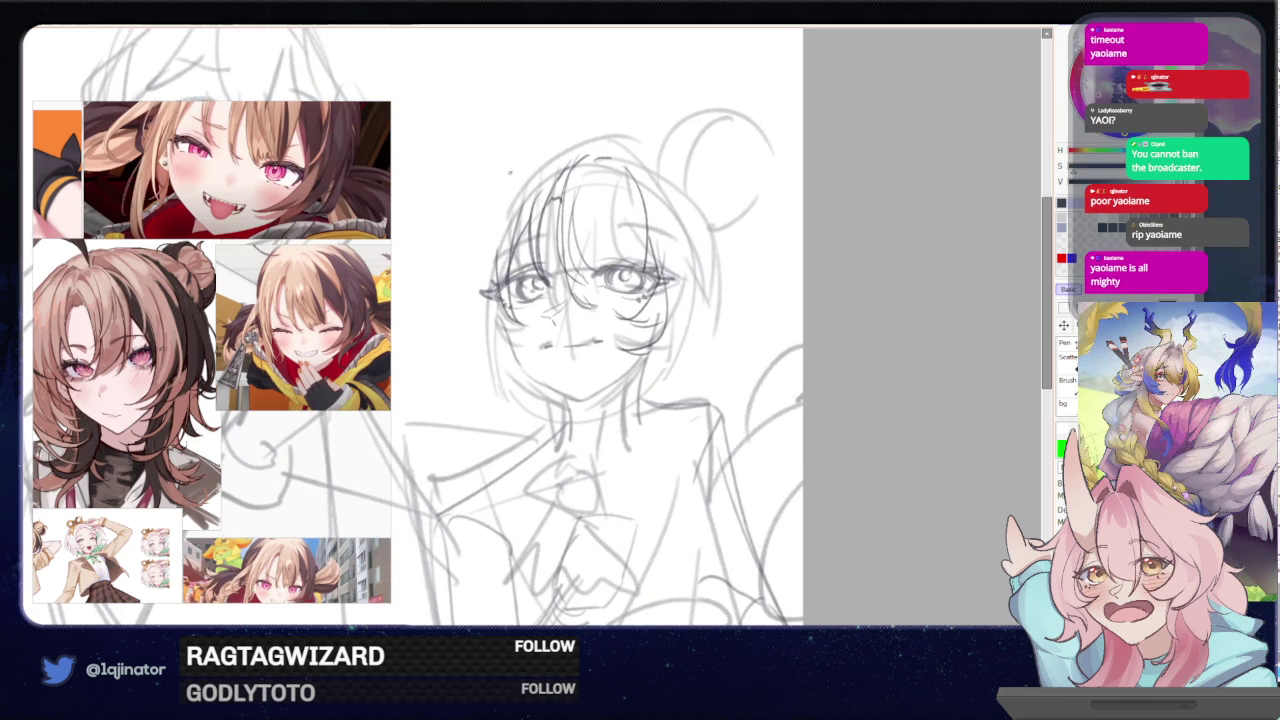
{"action": "left_click_drag", "start_coordinate": [490, 190], "coordinate": [500, 425]}
{"action": "key", "text": "ctrl+z"}
{"action": "left_click_drag", "start_coordinate": [488, 192], "coordinate": [500, 430]}
{"action": "mouse_move", "coordinate": [504, 315]}
{"action": "left_mouse_down"}
{"action": "mouse_move", "coordinate": [500, 405]}
{"action": "mouse_move", "coordinate": [548, 432]}
{"action": "mouse_move", "coordinate": [549, 468]}
{"action": "left_mouse_up"}
{"action": "left_click_drag", "start_coordinate": [510, 424], "coordinate": [578, 464]}
- Rework the left hair outline and sweep a curved stroke up above the head
{"action": "scroll", "coordinate": [600, 330], "scroll_direction": "up", "scroll_amount": 2}
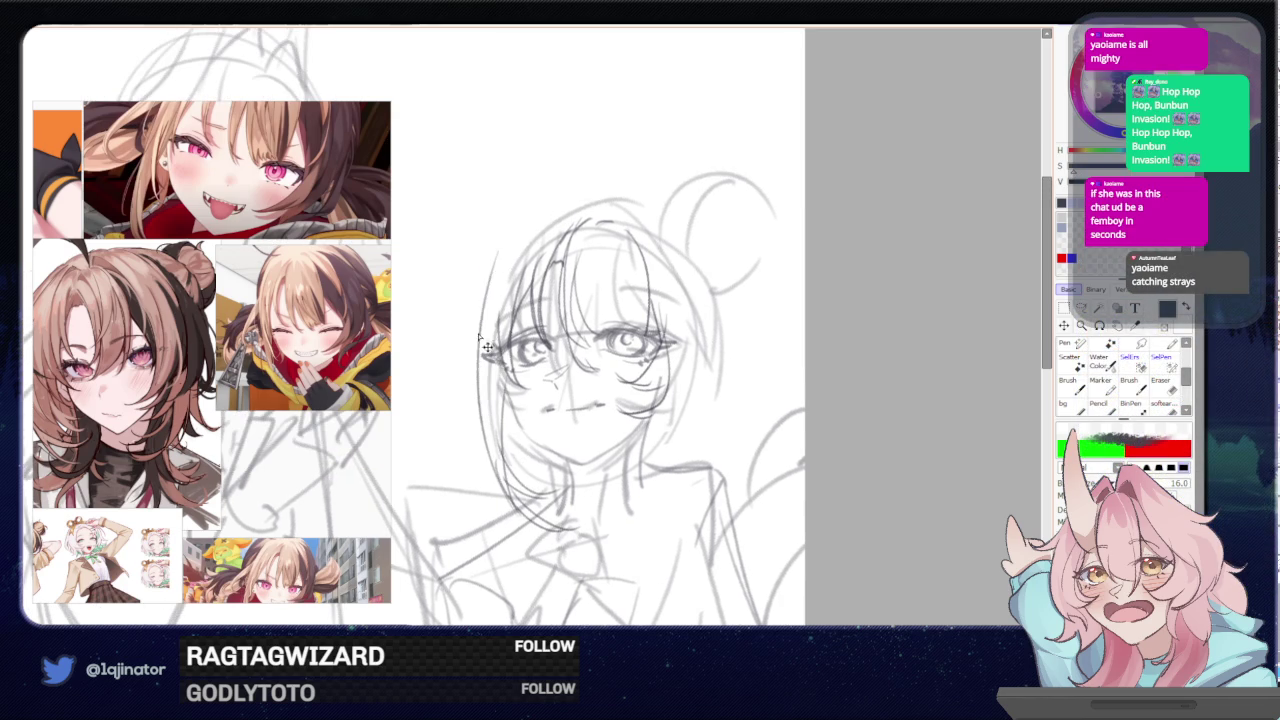
{"action": "left_click_drag", "start_coordinate": [490, 280], "coordinate": [477, 368]}
{"action": "mouse_move", "coordinate": [498, 245]}
{"action": "left_mouse_down"}
{"action": "mouse_move", "coordinate": [560, 230]}
{"action": "mouse_move", "coordinate": [482, 400]}
{"action": "left_mouse_up"}
{"action": "key", "text": "ctrl+z"}
{"action": "key", "text": "ctrl+z"}
{"action": "mouse_move", "coordinate": [484, 338]}
{"action": "left_mouse_down"}
{"action": "mouse_move", "coordinate": [546, 214]}
{"action": "mouse_move", "coordinate": [685, 96]}
{"action": "mouse_move", "coordinate": [580, 200]}
{"action": "left_mouse_up"}
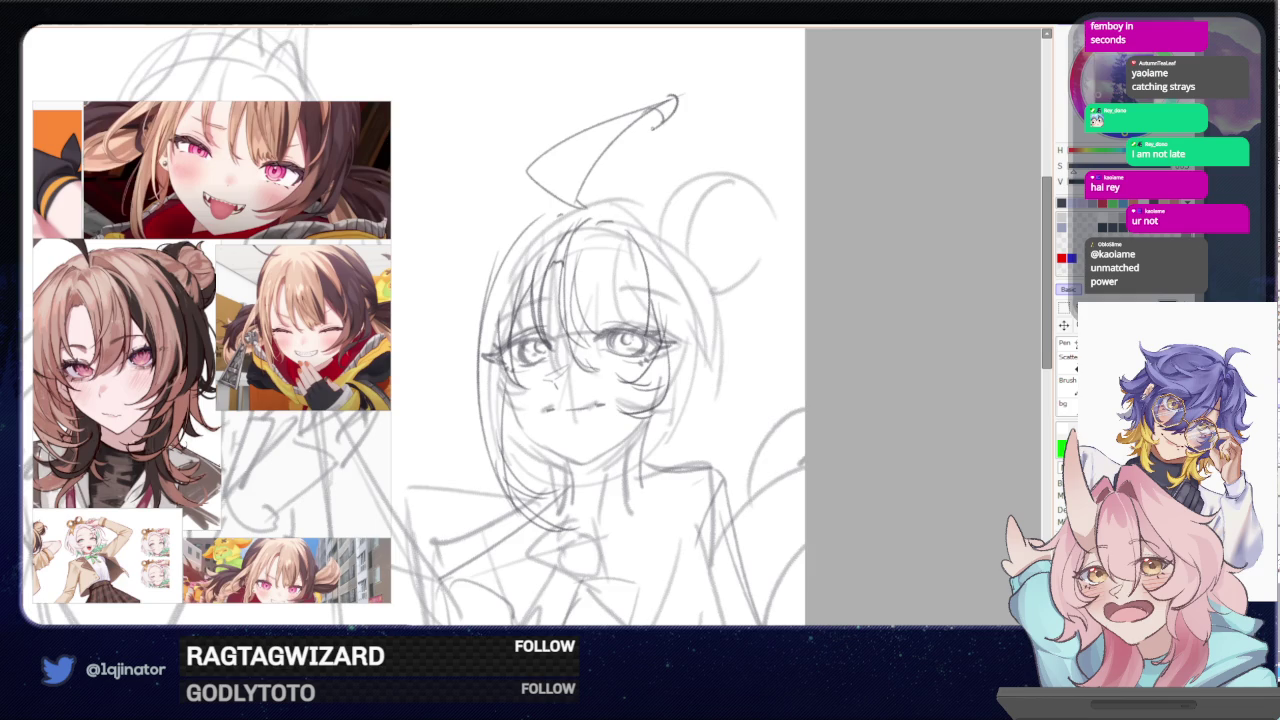
- Draw long hair strands down the left side with a small hook at the end
{"action": "left_click_drag", "start_coordinate": [553, 232], "coordinate": [492, 398]}
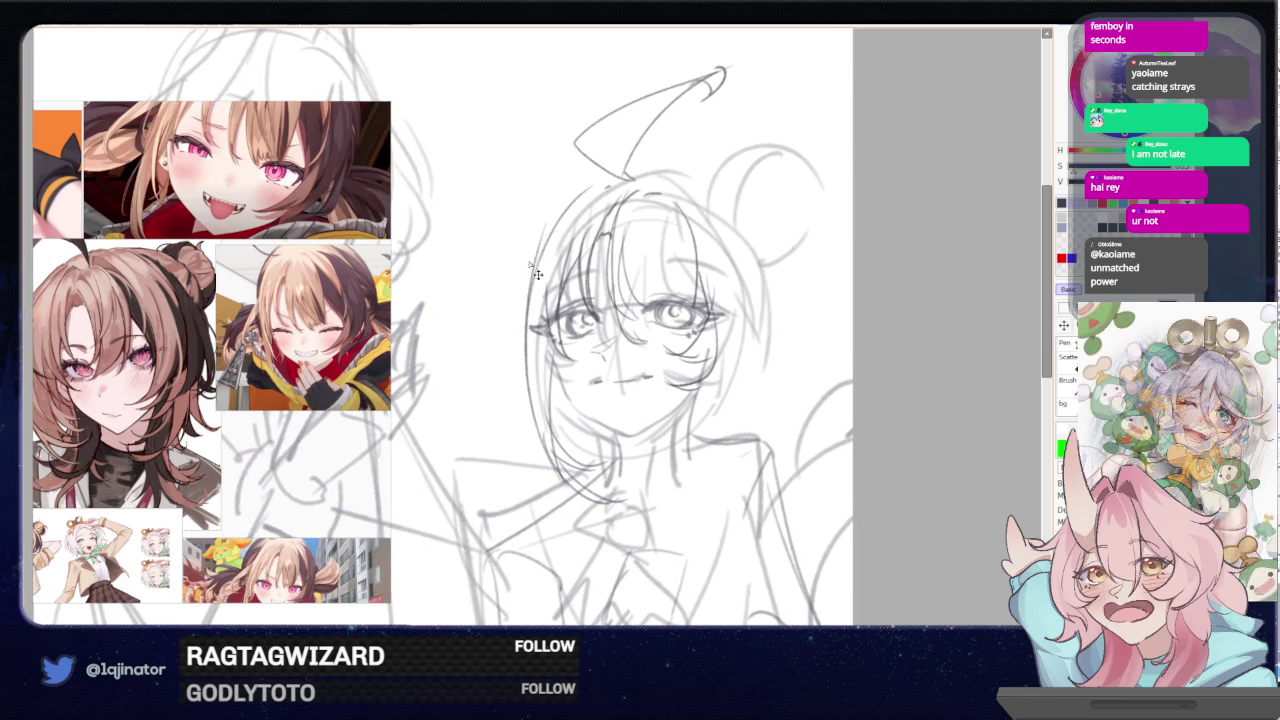
{"action": "mouse_move", "coordinate": [553, 232]}
{"action": "left_mouse_down"}
{"action": "mouse_move", "coordinate": [499, 399]}
{"action": "mouse_move", "coordinate": [520, 418]}
{"action": "left_mouse_up"}
{"action": "left_click_drag", "start_coordinate": [600, 400], "coordinate": [550, 415]}
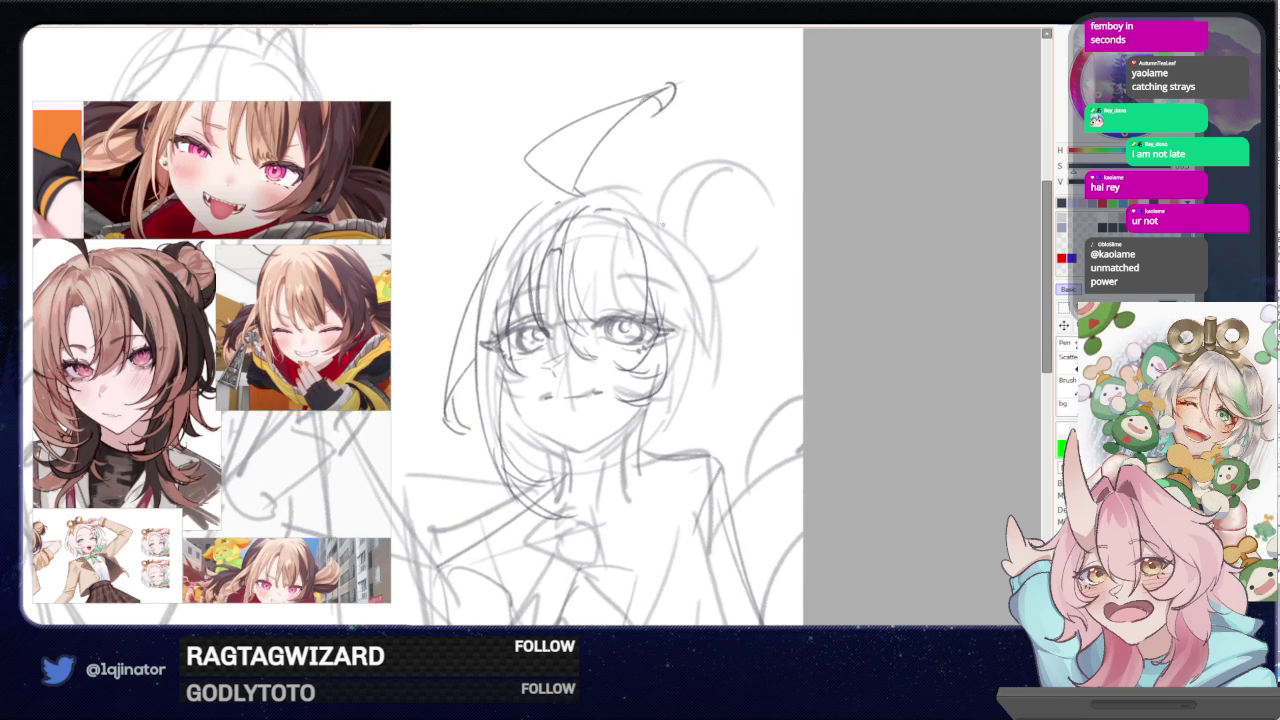
- Replace the smudged strokes by the right cheek with cleaner hair strokes
{"action": "left_click_drag", "start_coordinate": [671, 378], "coordinate": [653, 449]}
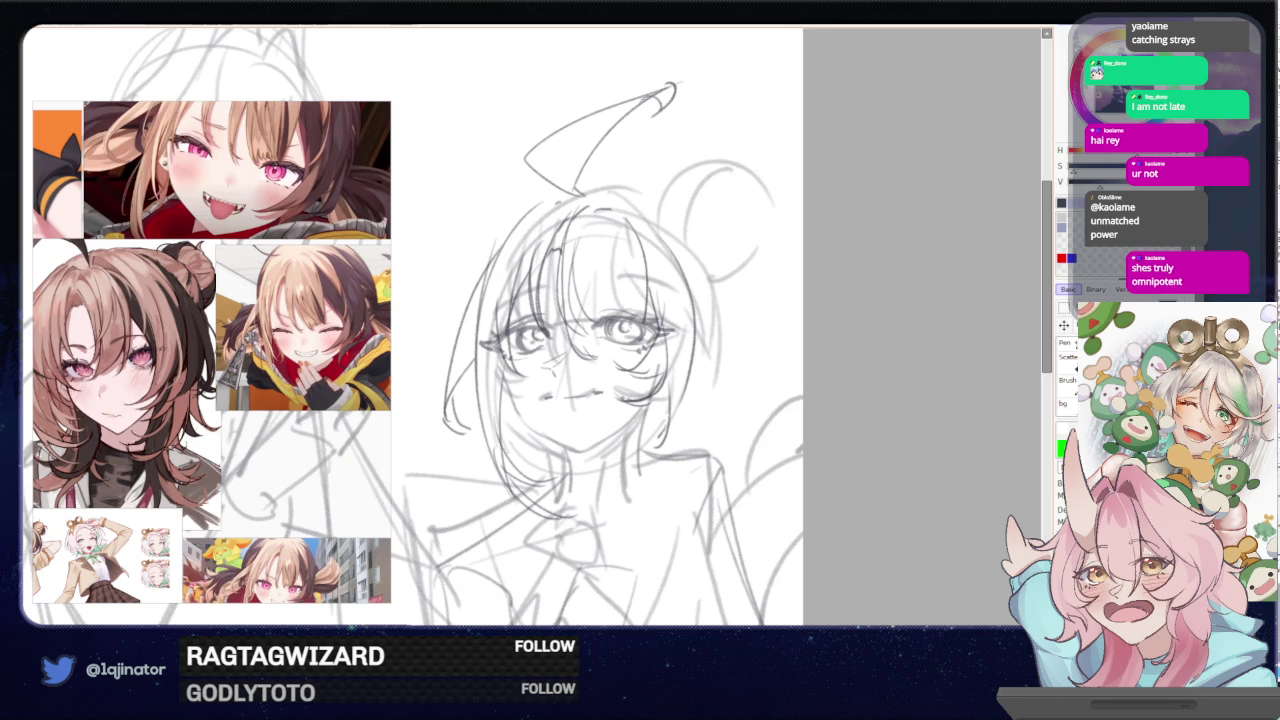
{"action": "key", "text": "ctrl+z"}
{"action": "mouse_move", "coordinate": [668, 345]}
{"action": "left_mouse_down"}
{"action": "mouse_move", "coordinate": [622, 395]}
{"action": "mouse_move", "coordinate": [666, 402]}
{"action": "left_mouse_up"}
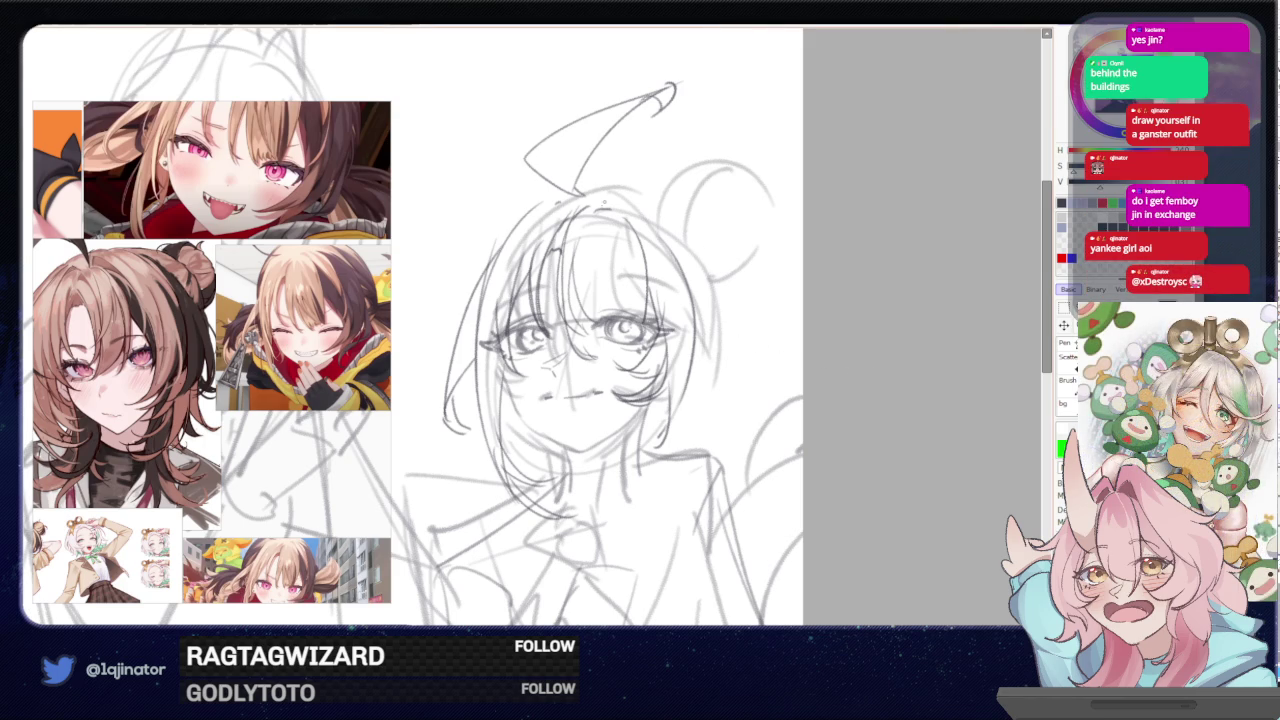
- Draw a short line joining the ahoge to the top of the head, then rework it
{"action": "left_click_drag", "start_coordinate": [542, 225], "coordinate": [567, 255]}
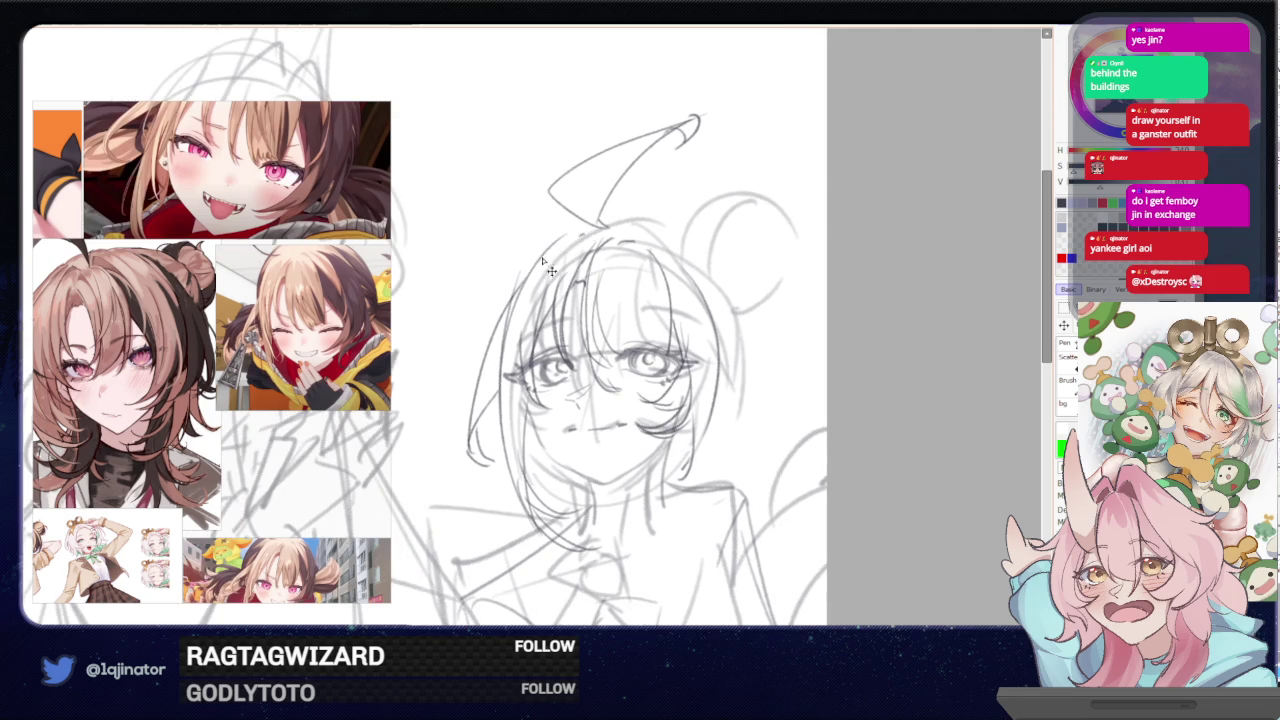
{"action": "left_click_drag", "start_coordinate": [566, 234], "coordinate": [596, 226]}
{"action": "key", "text": "ctrl+z"}
- With the view mirrored, add a stroke along the left side of the head, then flip back
{"action": "key", "text": "h"}
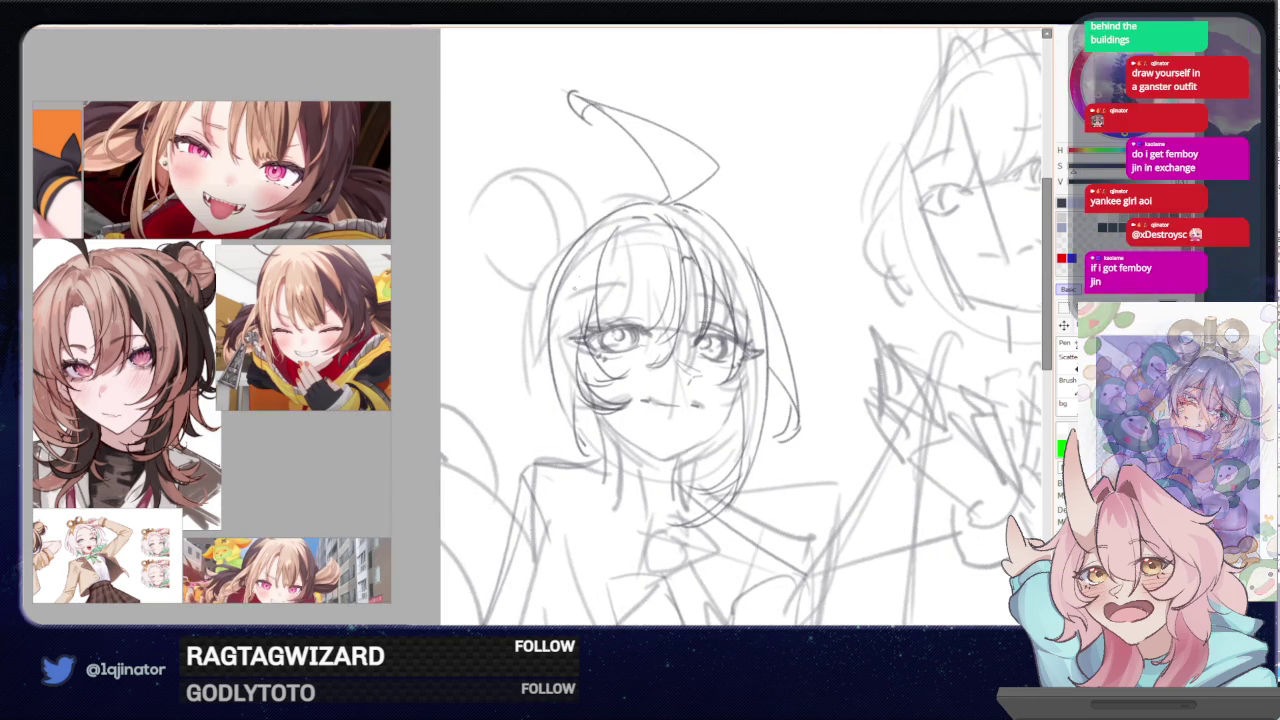
{"action": "left_click_drag", "start_coordinate": [610, 215], "coordinate": [545, 390]}
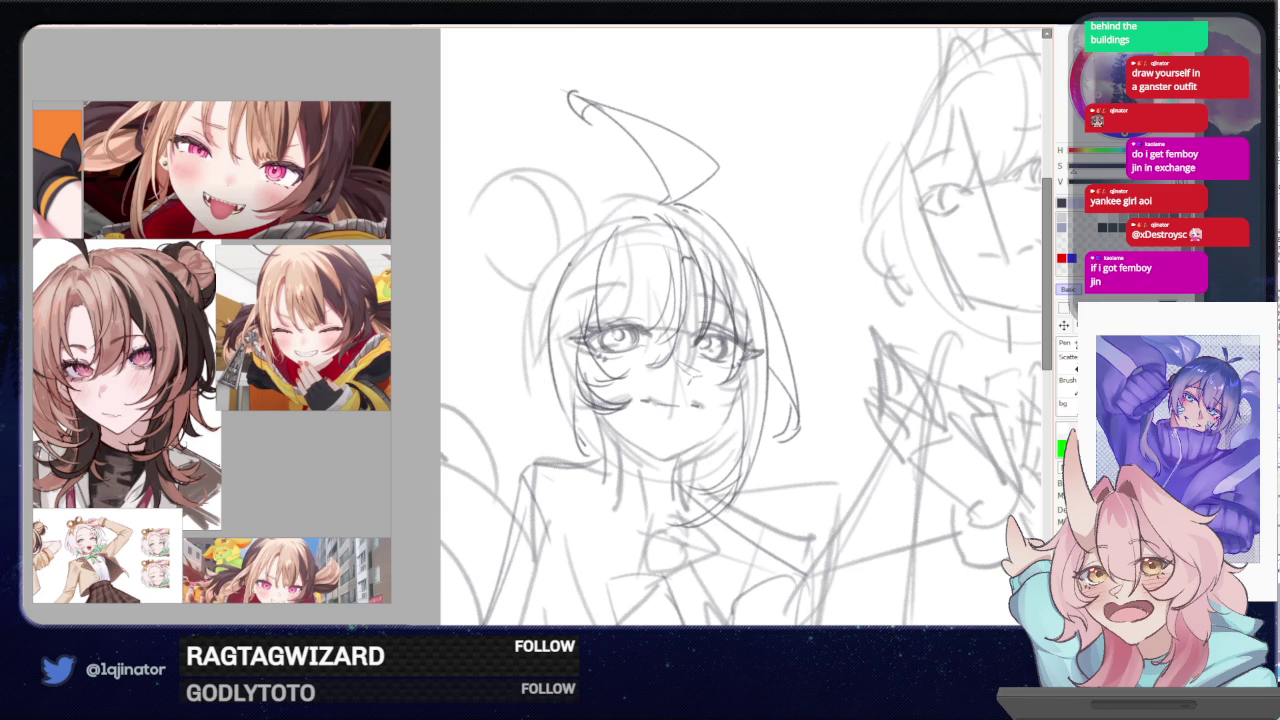
{"action": "key", "text": "h"}
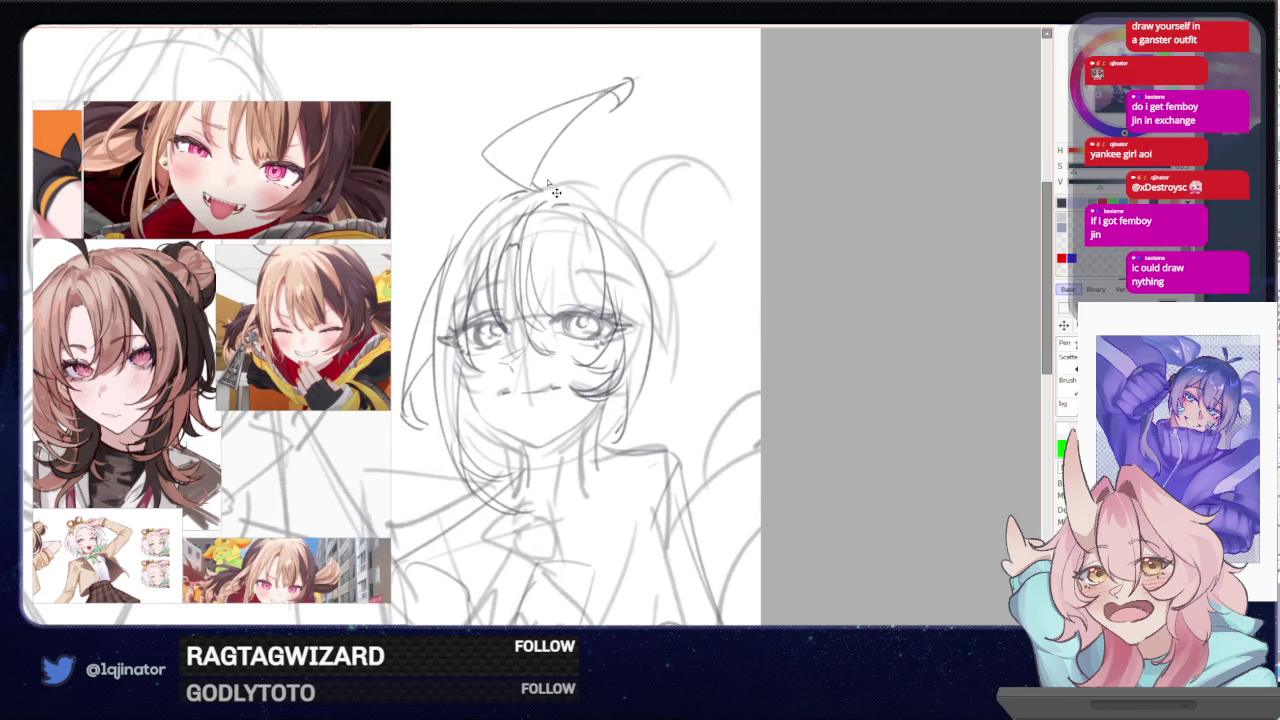
{"action": "mouse_move", "coordinate": [597, 219]}
{"action": "left_mouse_down"}
{"action": "mouse_move", "coordinate": [677, 239]}
{"action": "mouse_move", "coordinate": [486, 388]}
{"action": "left_mouse_up"}
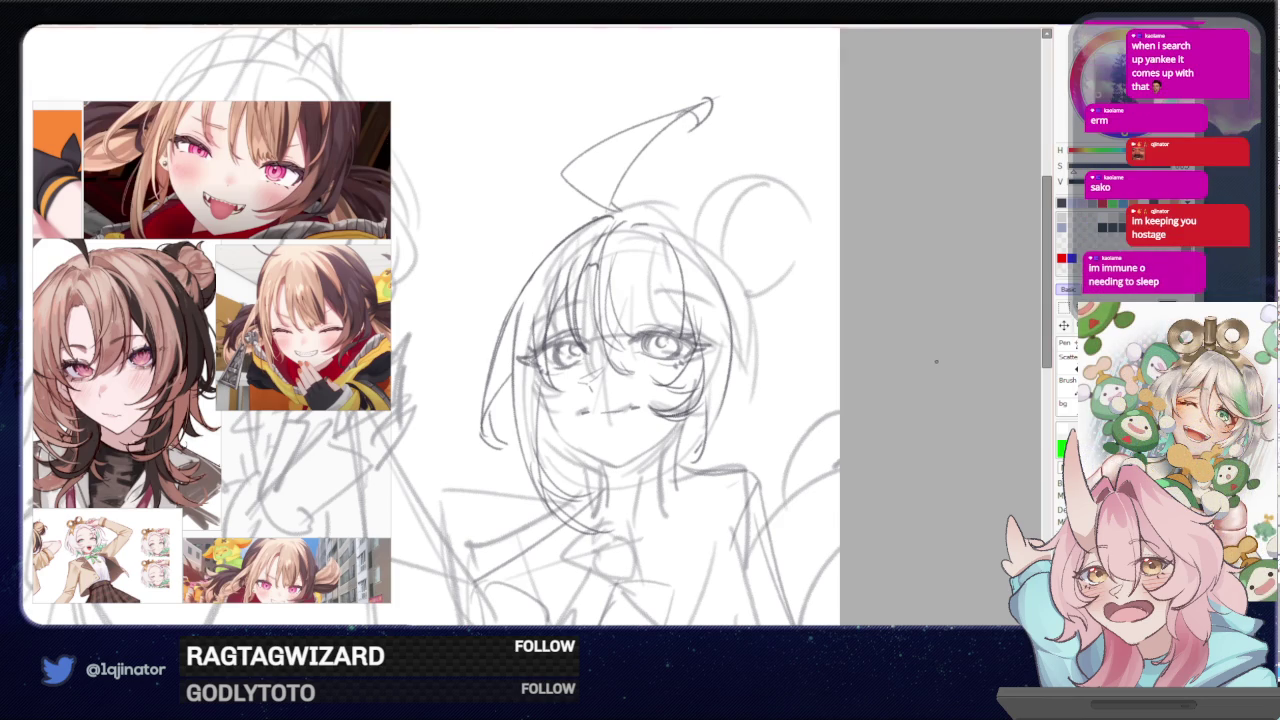
- Darken the ahoge's base and lower-left edge where it meets the head
{"action": "left_click_drag", "start_coordinate": [645, 317], "coordinate": [675, 387]}
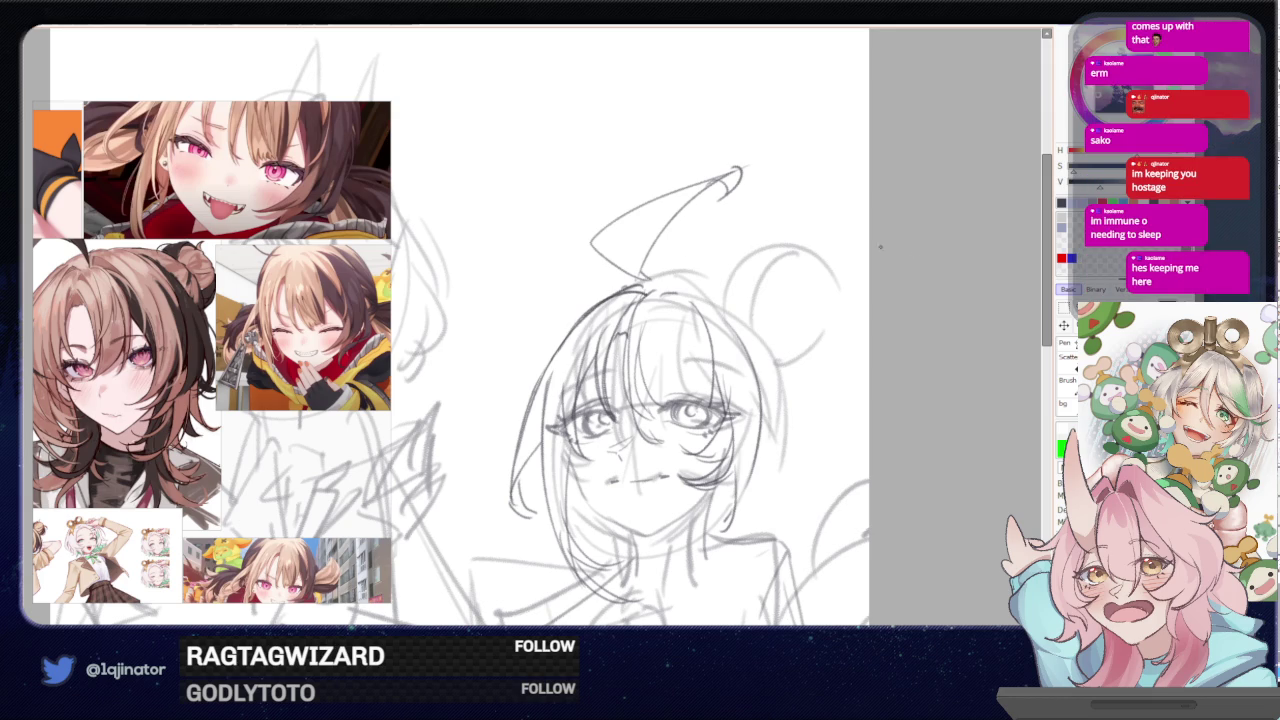
{"action": "left_click_drag", "start_coordinate": [643, 270], "coordinate": [657, 288]}
{"action": "left_click_drag", "start_coordinate": [598, 250], "coordinate": [652, 284]}
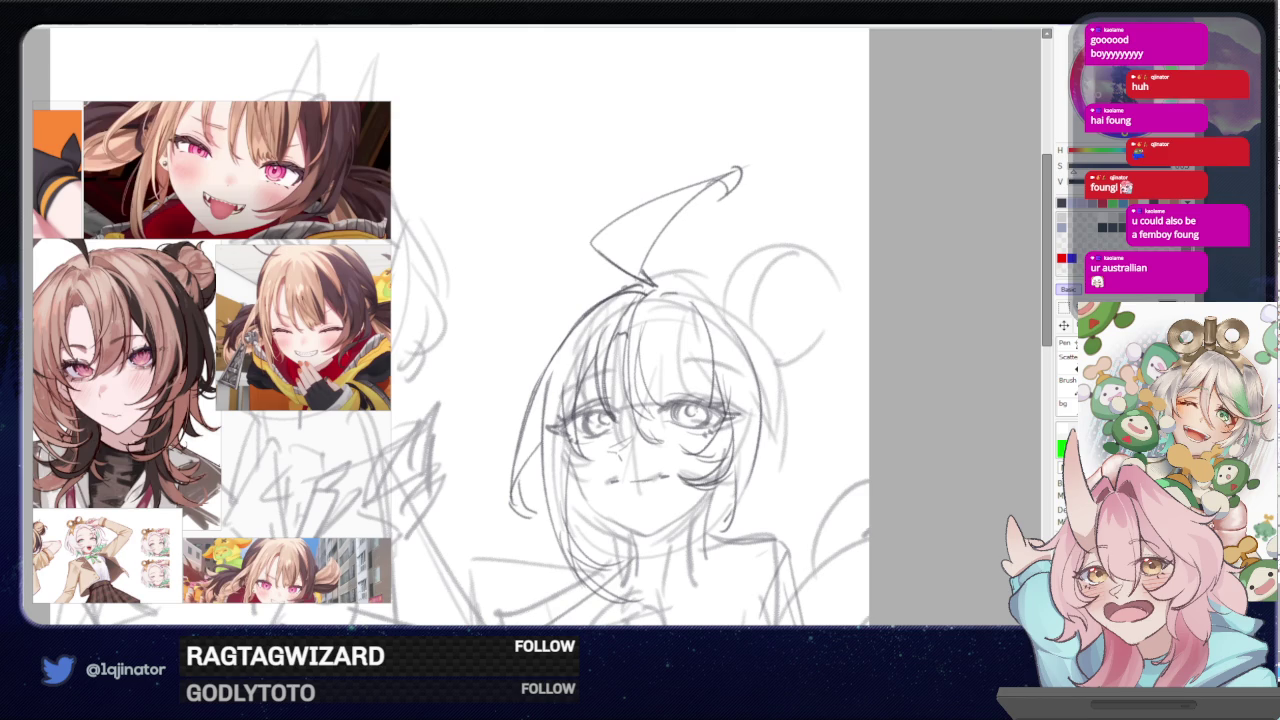
{"action": "left_click_drag", "start_coordinate": [749, 264], "coordinate": [693, 268]}
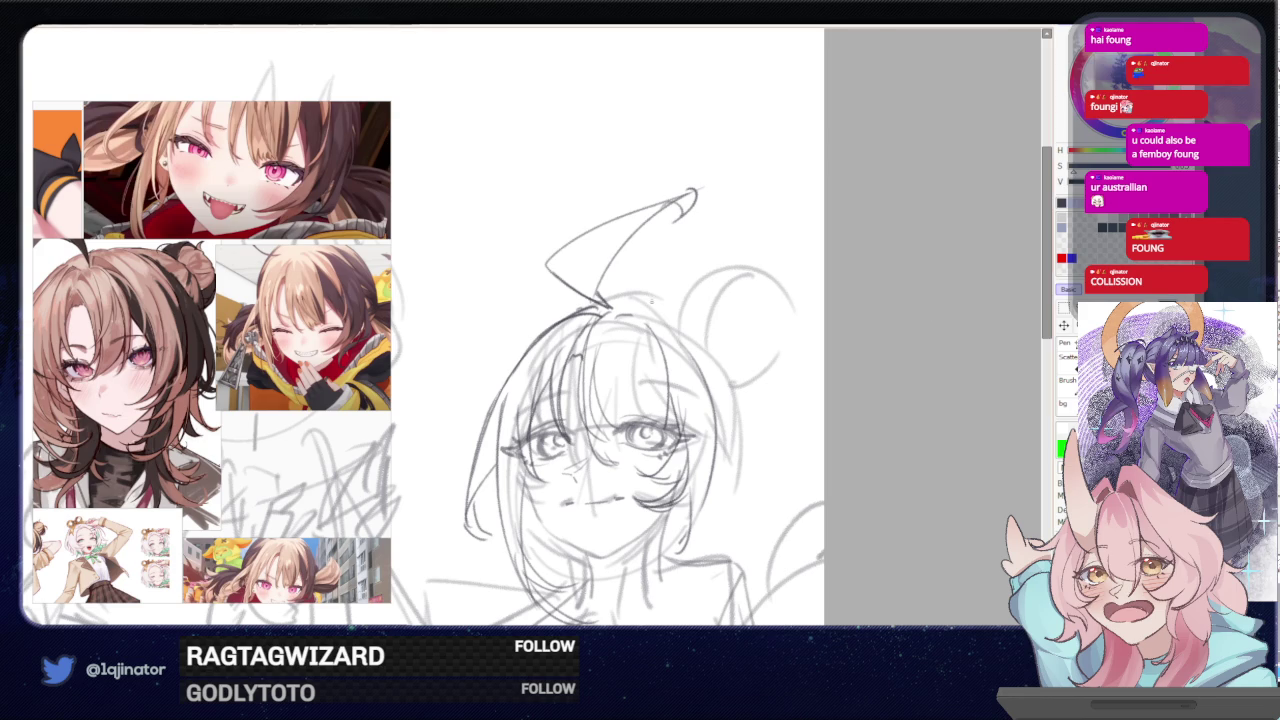
- Mirror the canvas and sketch the cheek line, undoing the failed attempts
{"action": "key", "text": "h"}
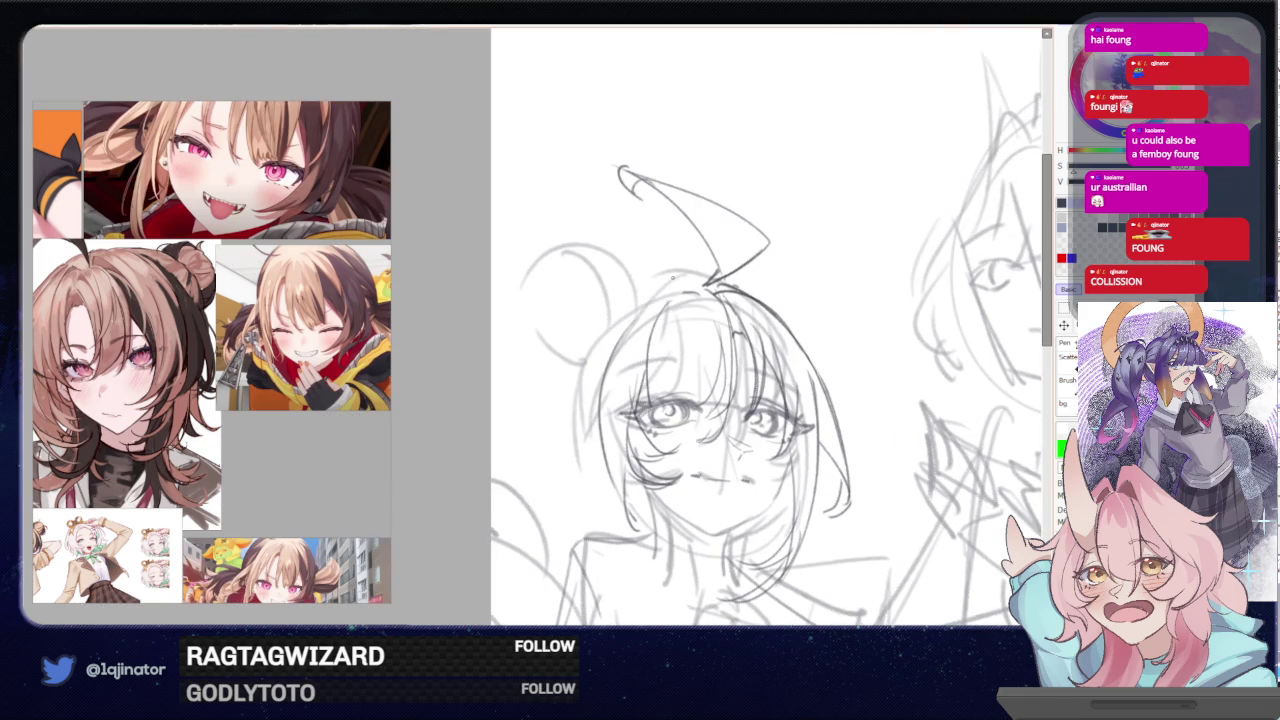
{"action": "left_click_drag", "start_coordinate": [700, 281], "coordinate": [578, 428]}
{"action": "left_click_drag", "start_coordinate": [612, 336], "coordinate": [612, 470]}
{"action": "key", "text": "ctrl+z"}
{"action": "key", "text": "ctrl+z"}
{"action": "key", "text": "ctrl+z"}
{"action": "left_click_drag", "start_coordinate": [598, 368], "coordinate": [578, 454]}
- Try a curved head-outline stroke from the cheek, then remove it
{"action": "key", "text": "ctrl+z"}
{"action": "left_click_drag", "start_coordinate": [588, 352], "coordinate": [582, 450]}
{"action": "left_click_drag", "start_coordinate": [586, 358], "coordinate": [676, 284]}
{"action": "key", "text": "ctrl+z"}
{"action": "left_click_drag", "start_coordinate": [598, 348], "coordinate": [694, 285]}
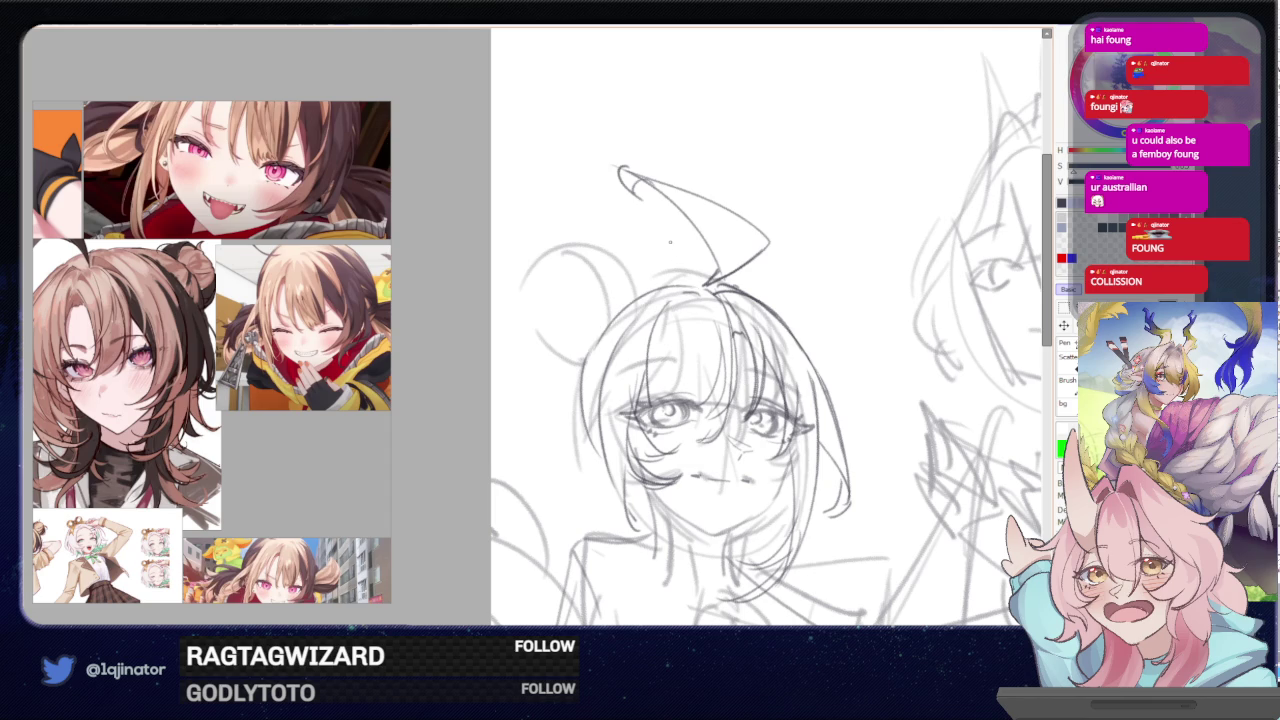
{"action": "key", "text": "ctrl+z"}
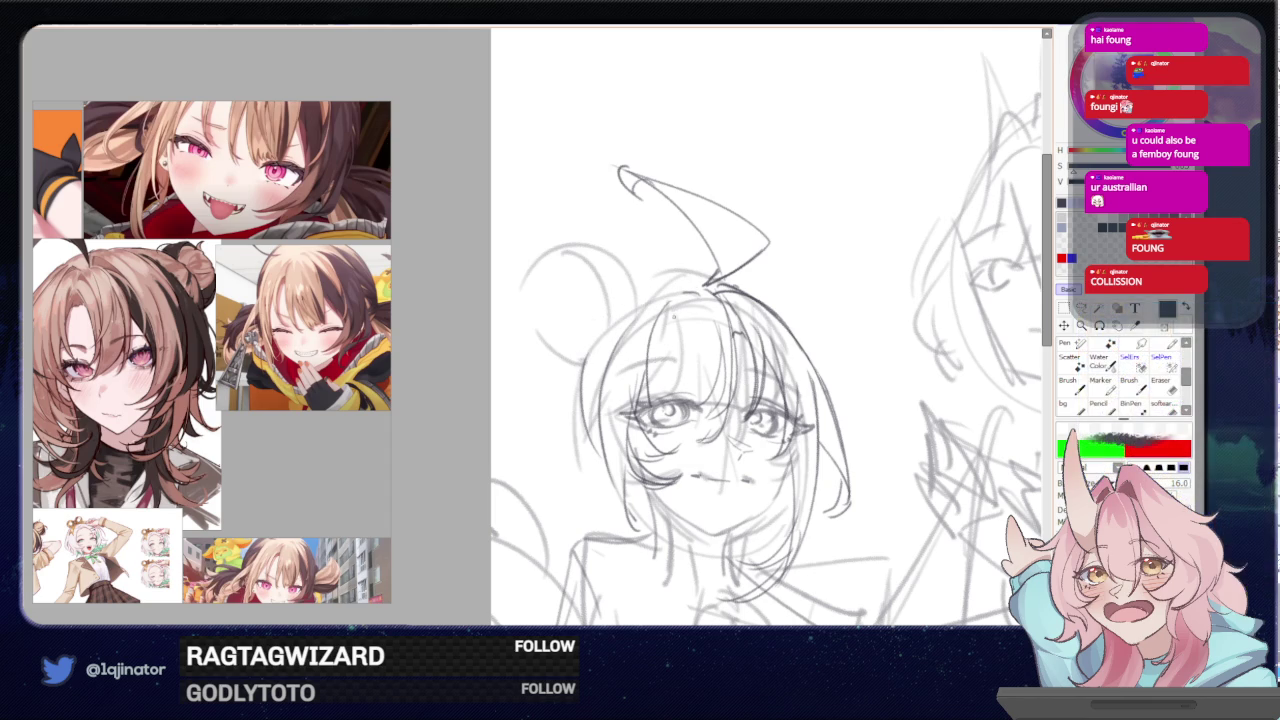
- Redraw the curved hair strand down the side of the face and refine a faint strand
{"action": "left_click_drag", "start_coordinate": [686, 305], "coordinate": [641, 387]}
{"action": "key", "text": "ctrl+z"}
{"action": "left_click_drag", "start_coordinate": [706, 287], "coordinate": [641, 390]}
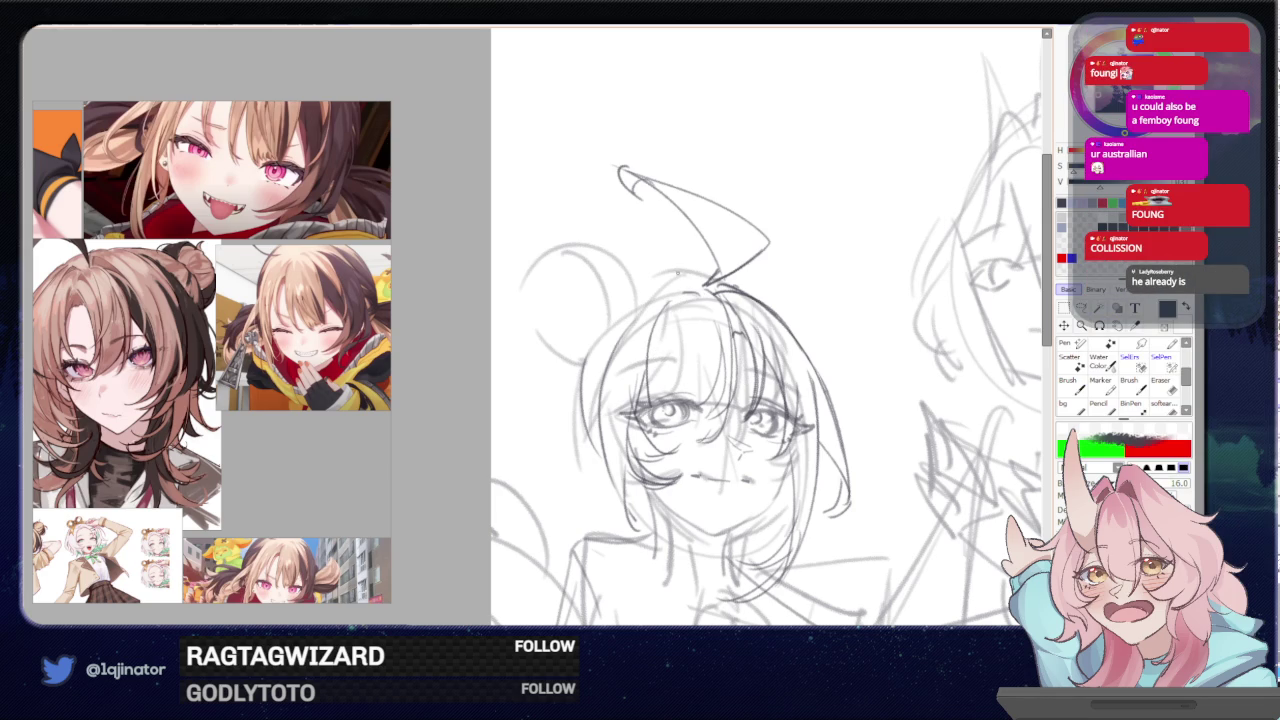
{"action": "left_click_drag", "start_coordinate": [700, 350], "coordinate": [580, 320]}
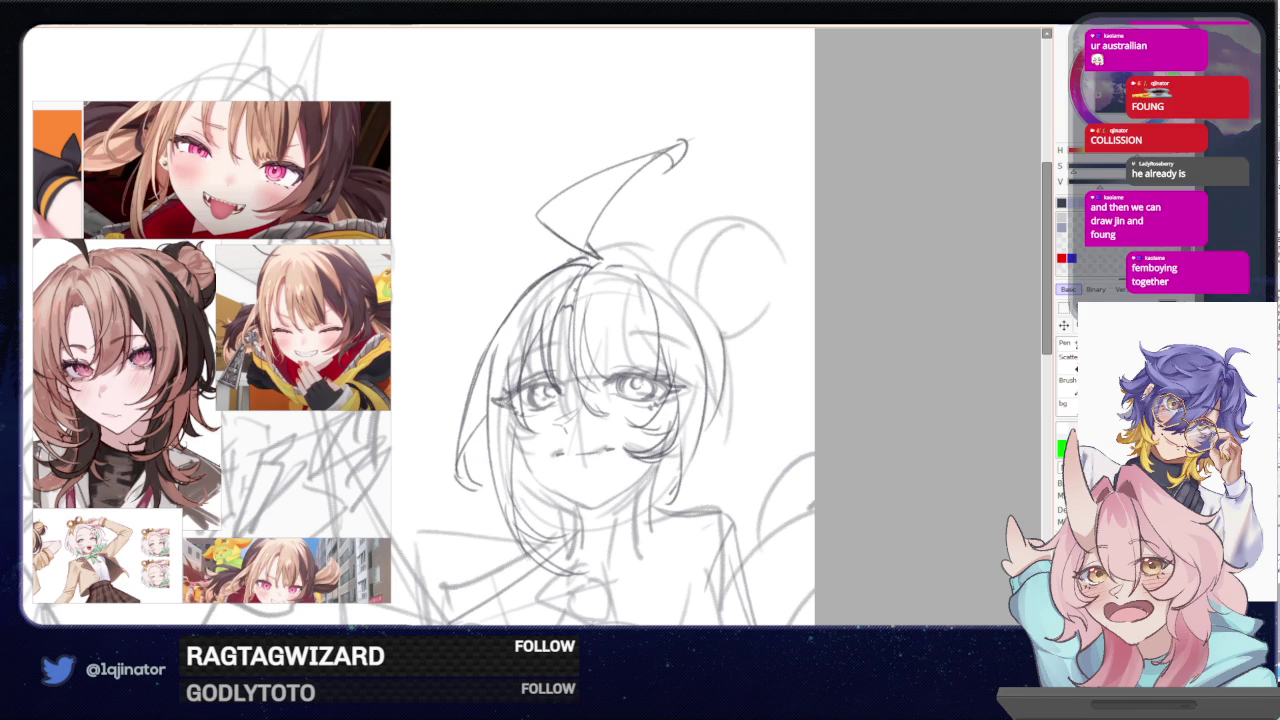
{"action": "left_click_drag", "start_coordinate": [600, 290], "coordinate": [568, 420]}
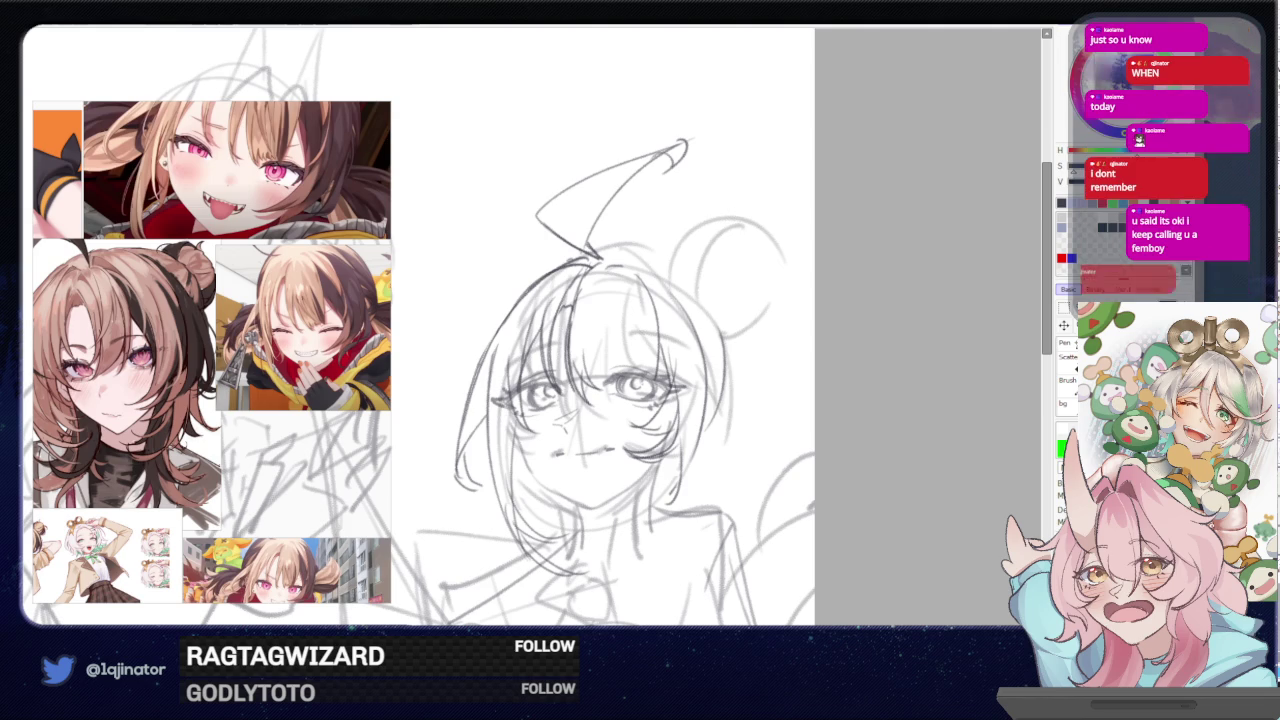
- Switch the pencil to green and draw a thin line along the left cheek and jaw
{"action": "key", "text": "d"}
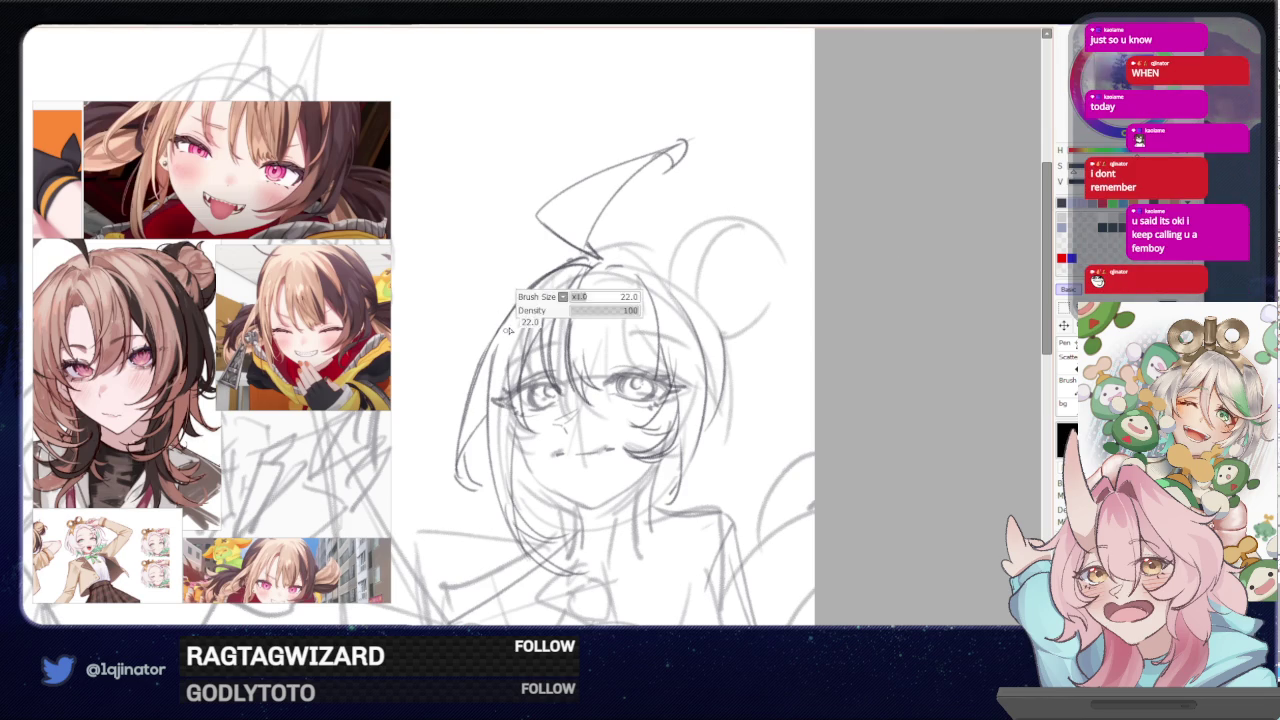
{"action": "key", "text": "x"}
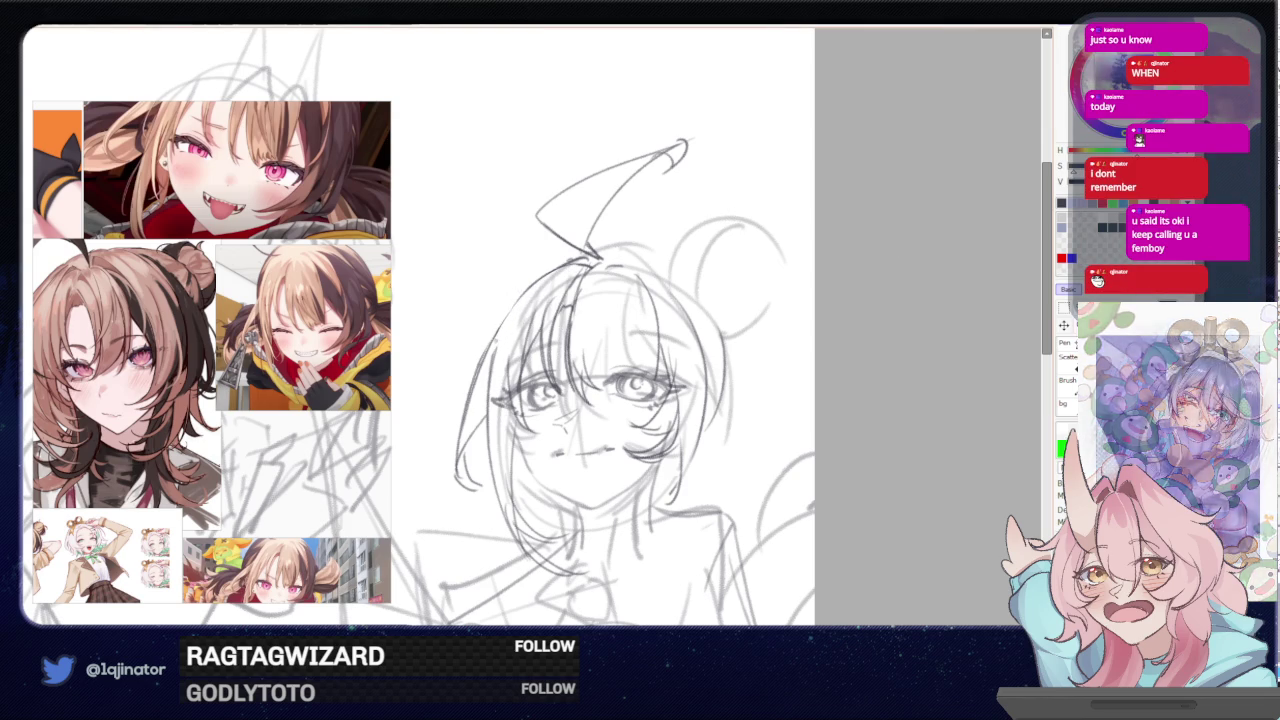
{"action": "key", "text": "x"}
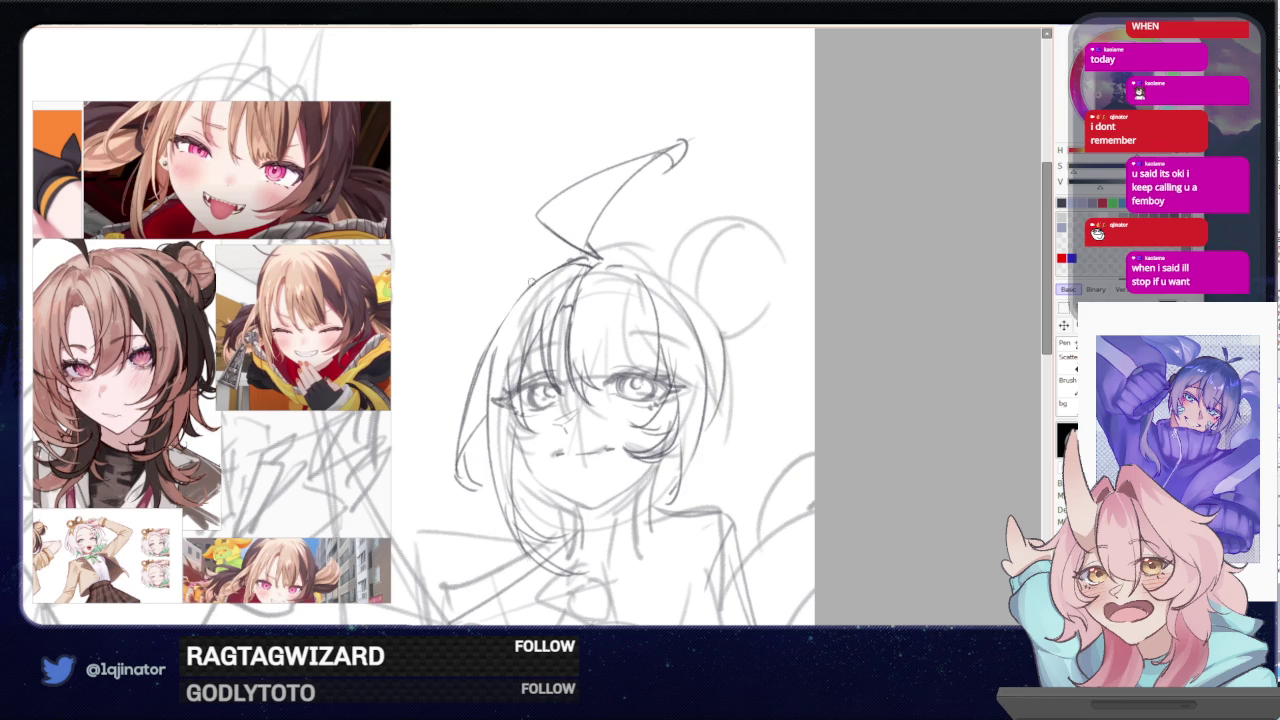
{"action": "key", "text": "x"}
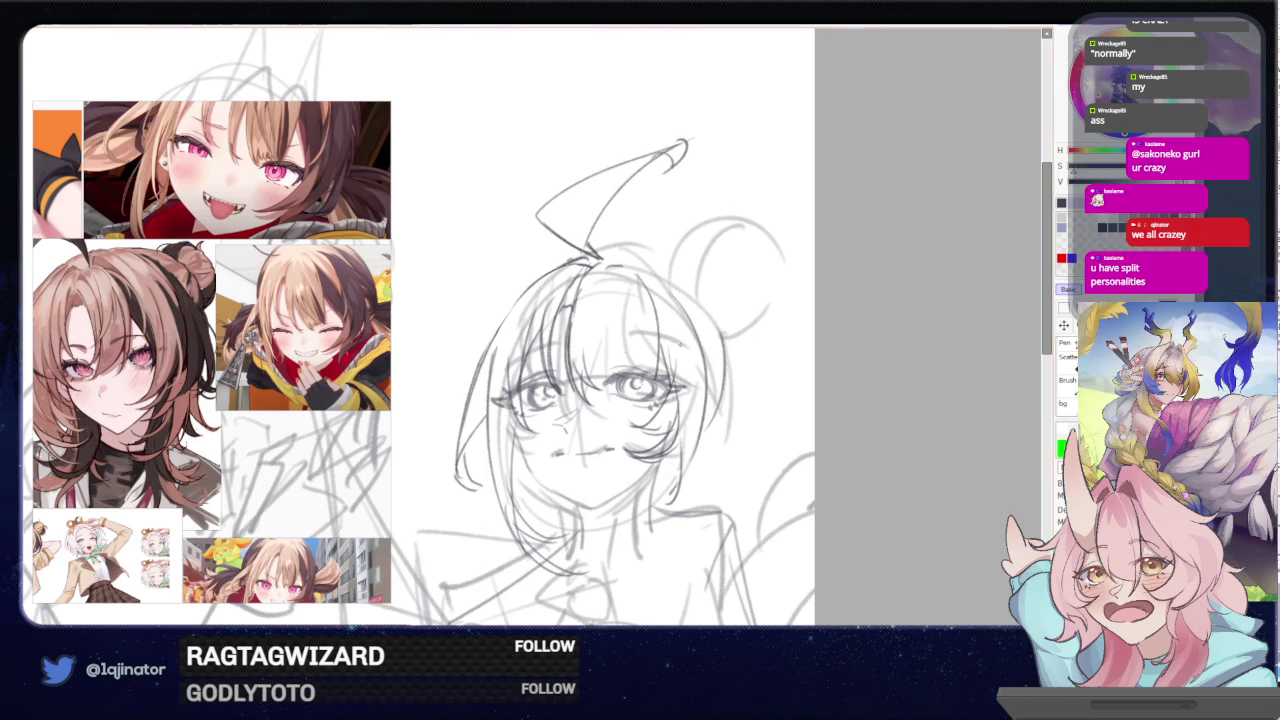
{"action": "scroll", "coordinate": [518, 327], "scroll_direction": "down", "scroll_amount": 2}
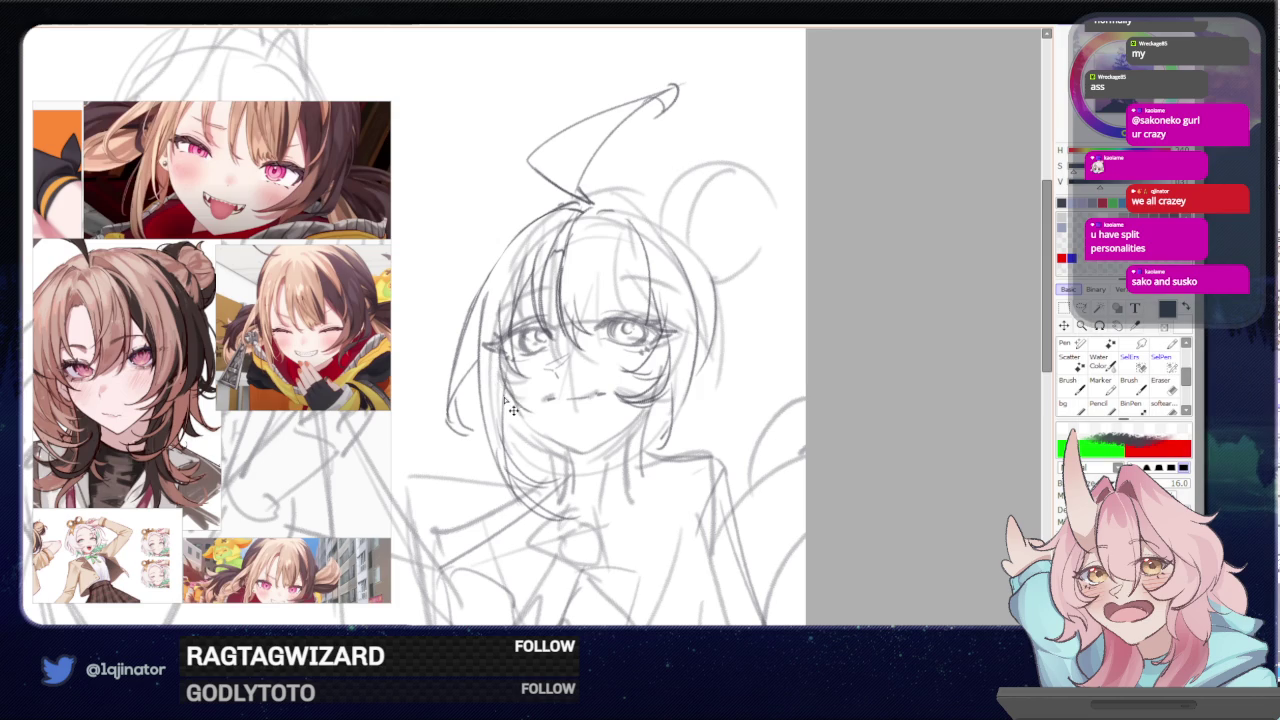
{"action": "left_click_drag", "start_coordinate": [497, 358], "coordinate": [528, 442]}
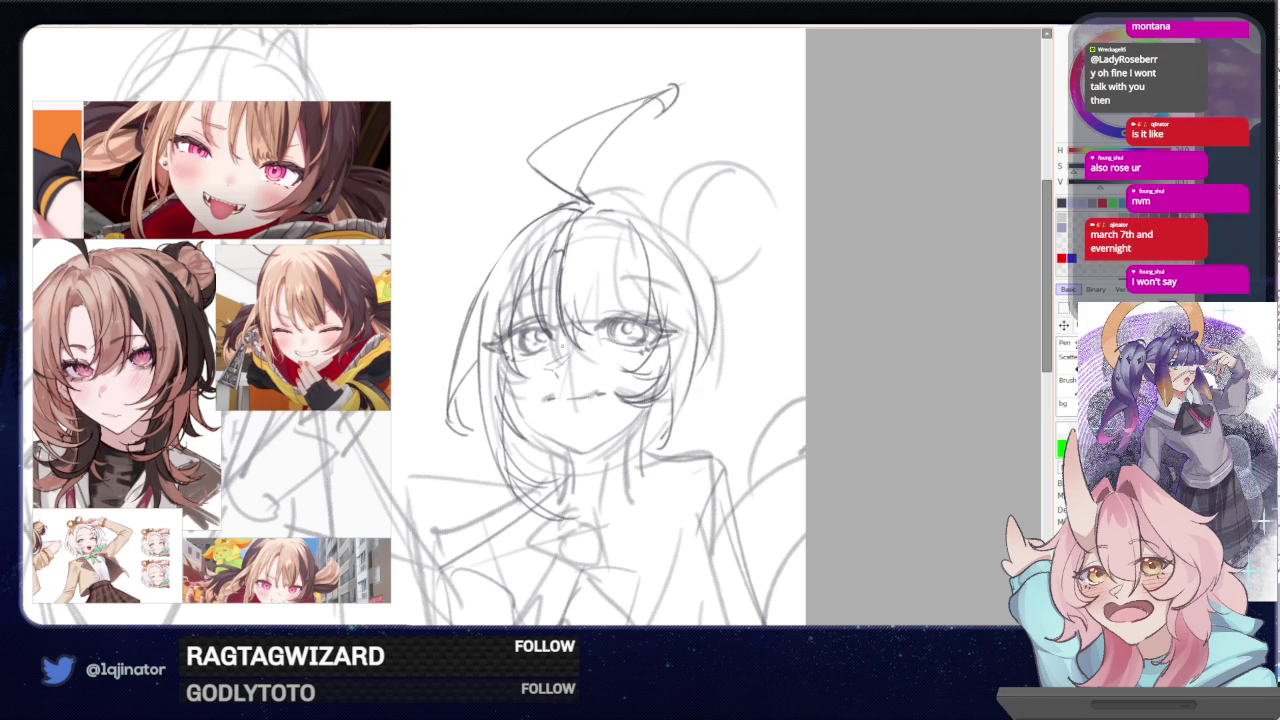
{"action": "left_click_drag", "start_coordinate": [560, 300], "coordinate": [540, 357]}
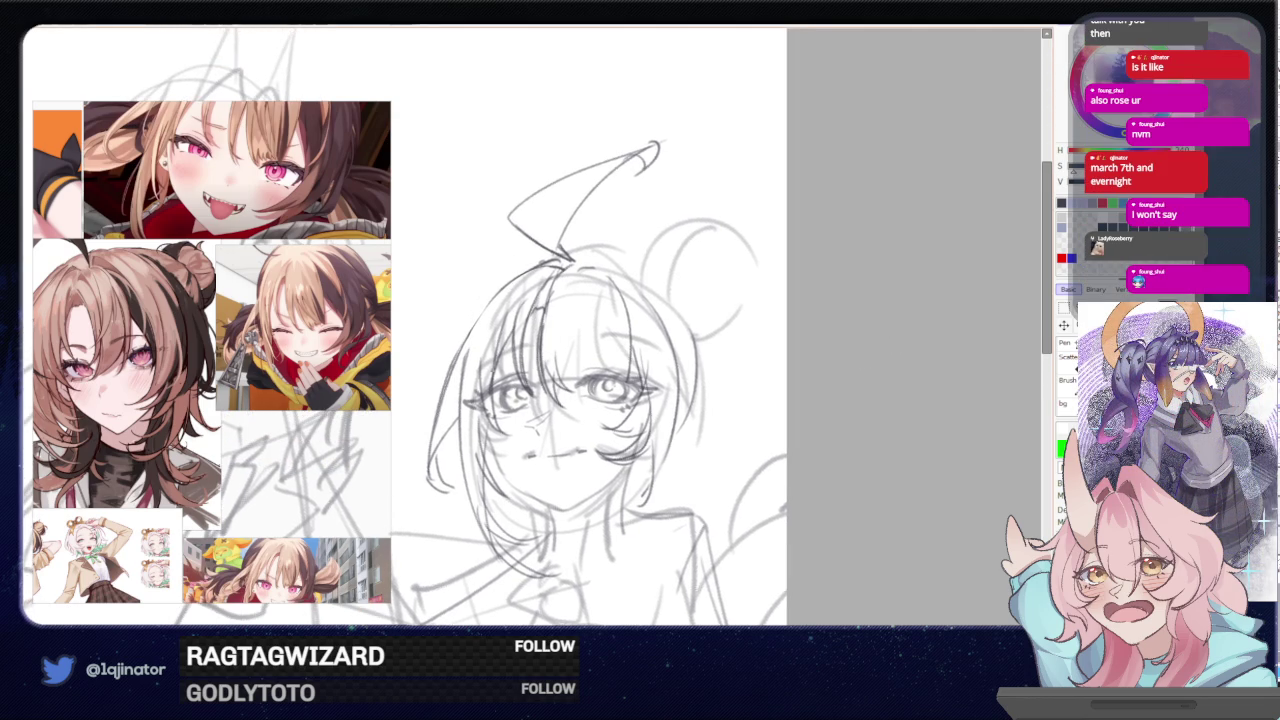
- Scale the whole face-and-hair sketch up slightly with Ctrl+T and apply it
{"action": "key", "text": "ctrl+t"}
{"action": "left_click_drag", "start_coordinate": [698, 140], "coordinate": [702, 128]}
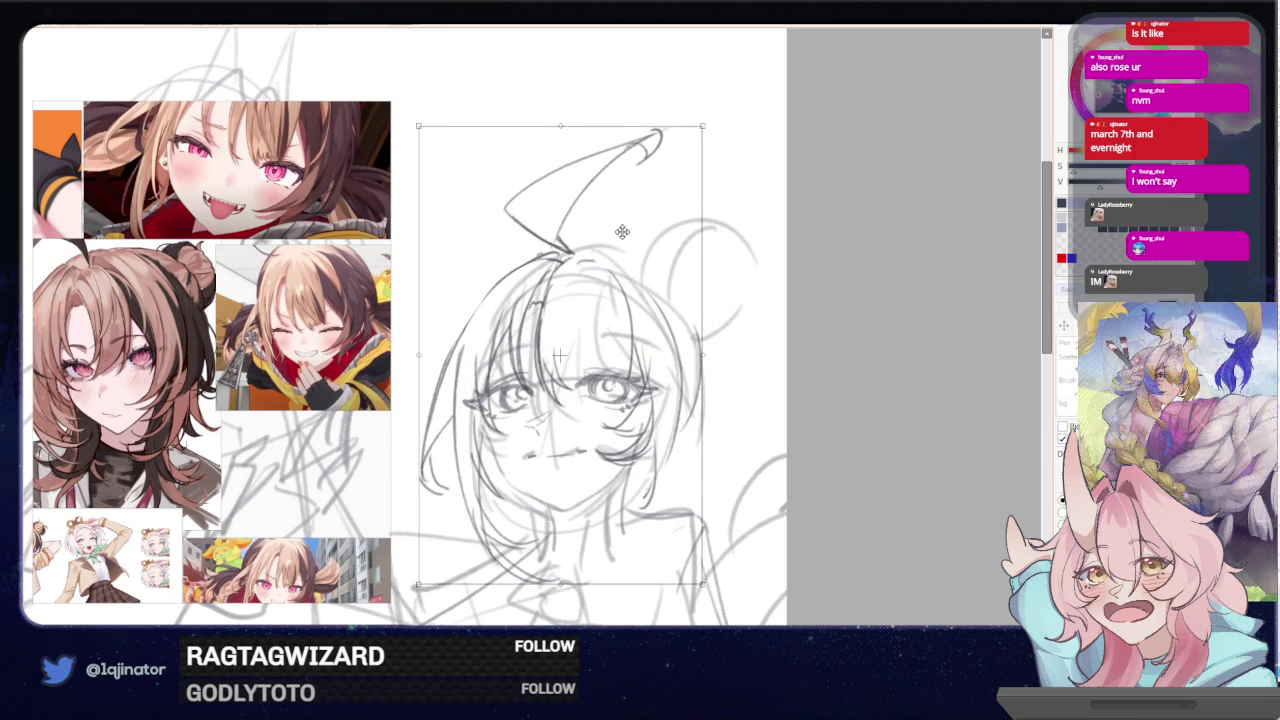
{"action": "key", "text": "Return"}
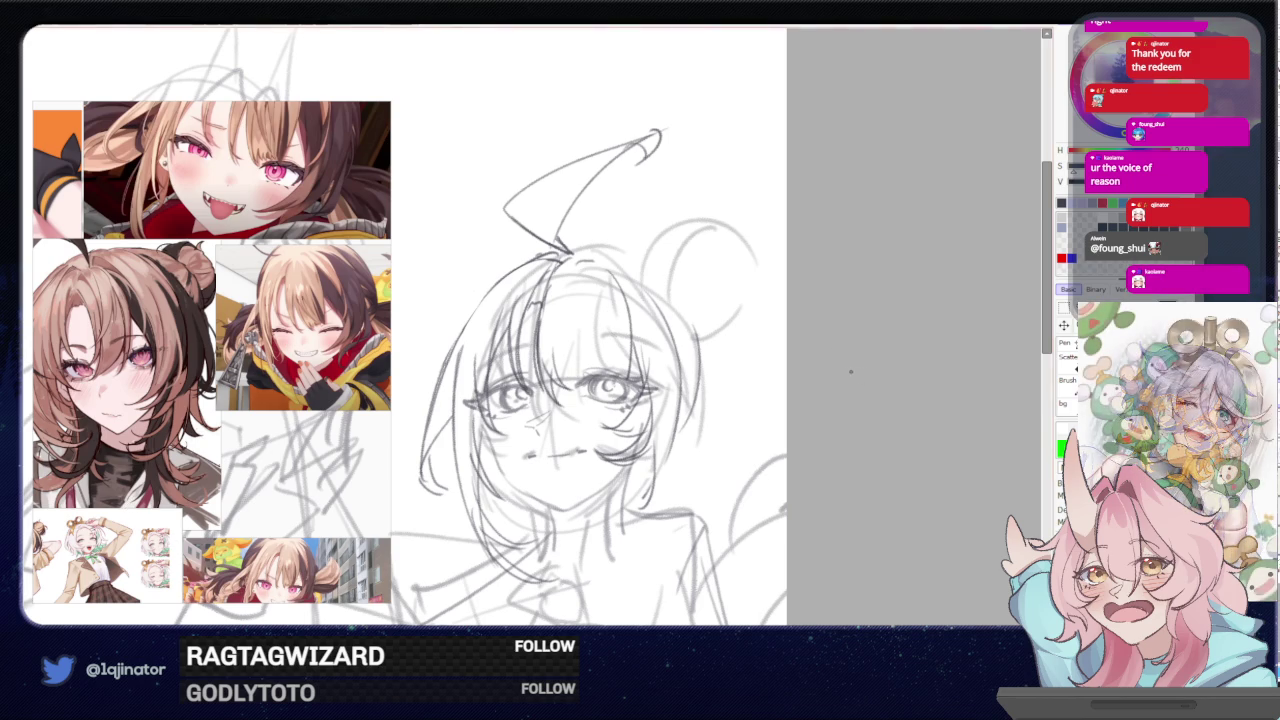
{"action": "mouse_move", "coordinate": [516, 352]}
{"action": "left_mouse_down"}
{"action": "mouse_move", "coordinate": [492, 393]}
{"action": "mouse_move", "coordinate": [490, 340]}
{"action": "left_mouse_up"}
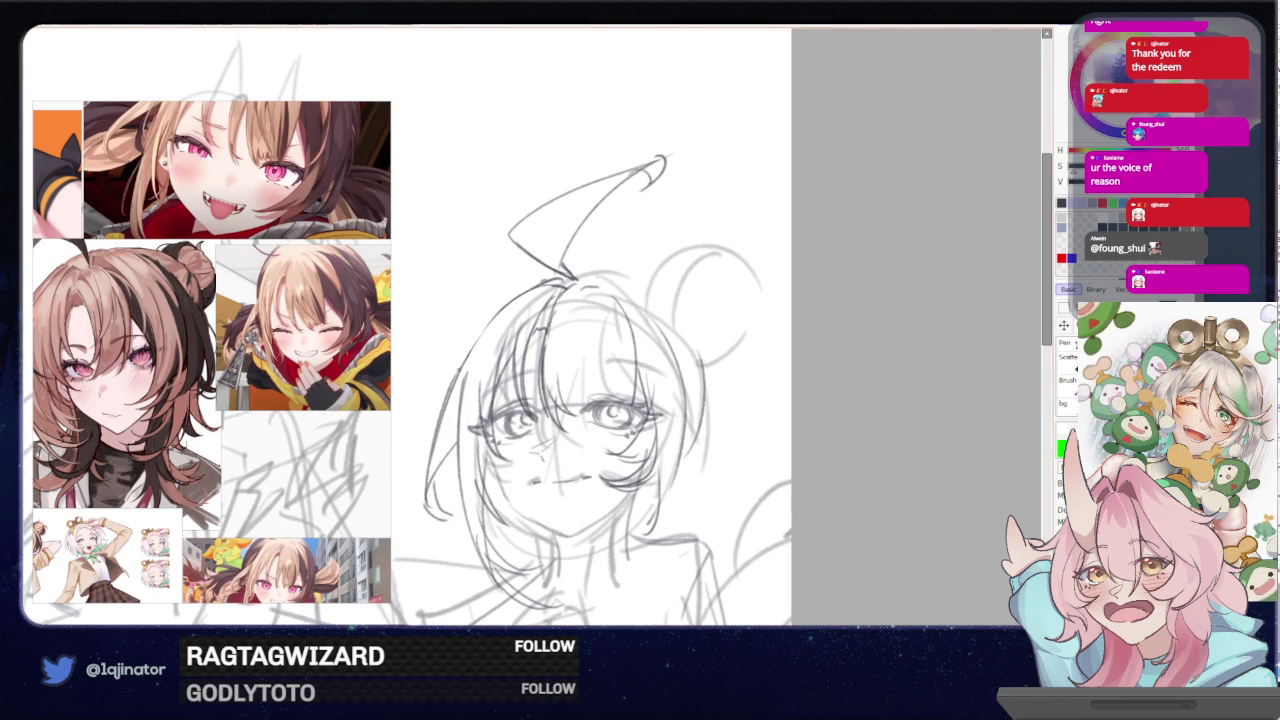
- Draw a shorter curved line down the left hair after undoing two longer attempts
{"action": "left_click_drag", "start_coordinate": [540, 268], "coordinate": [460, 505]}
{"action": "key", "text": "ctrl+z"}
{"action": "left_click_drag", "start_coordinate": [540, 270], "coordinate": [460, 390]}
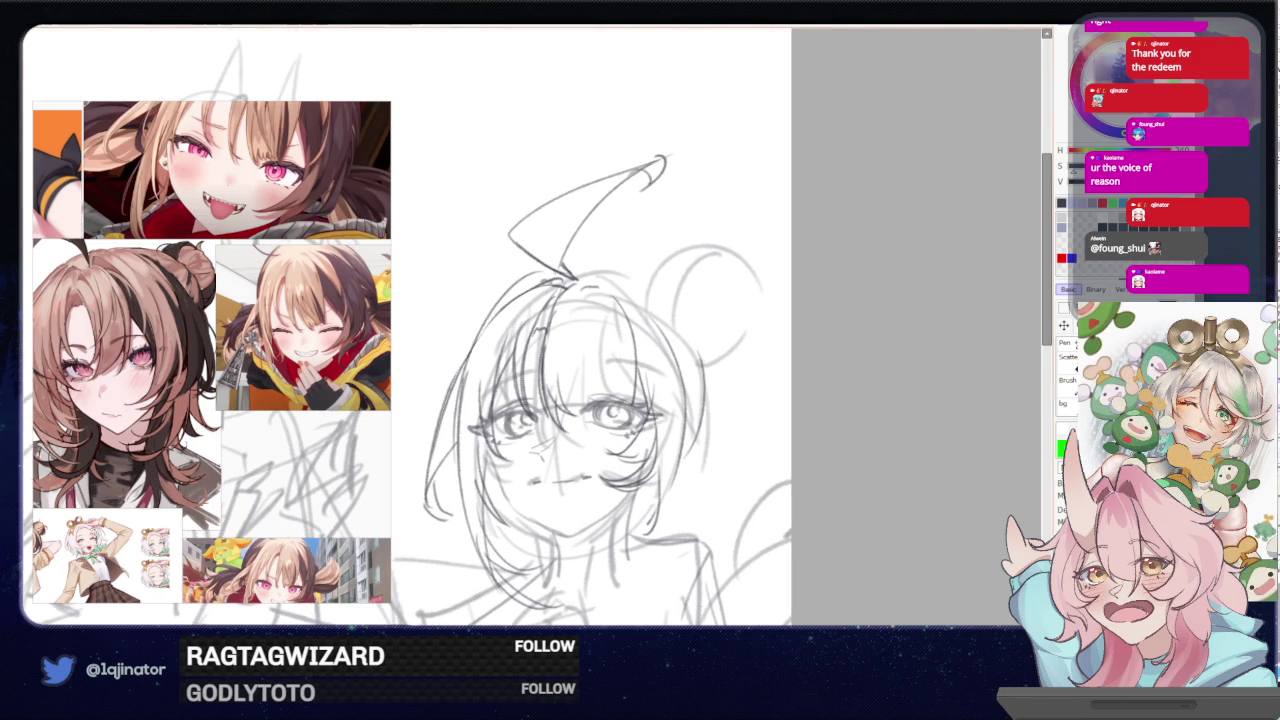
{"action": "key", "text": "ctrl+z"}
{"action": "left_click_drag", "start_coordinate": [540, 280], "coordinate": [468, 350]}
- Extend the left hair strand, then rotate the view and mirror it horizontally
{"action": "key", "text": "x"}
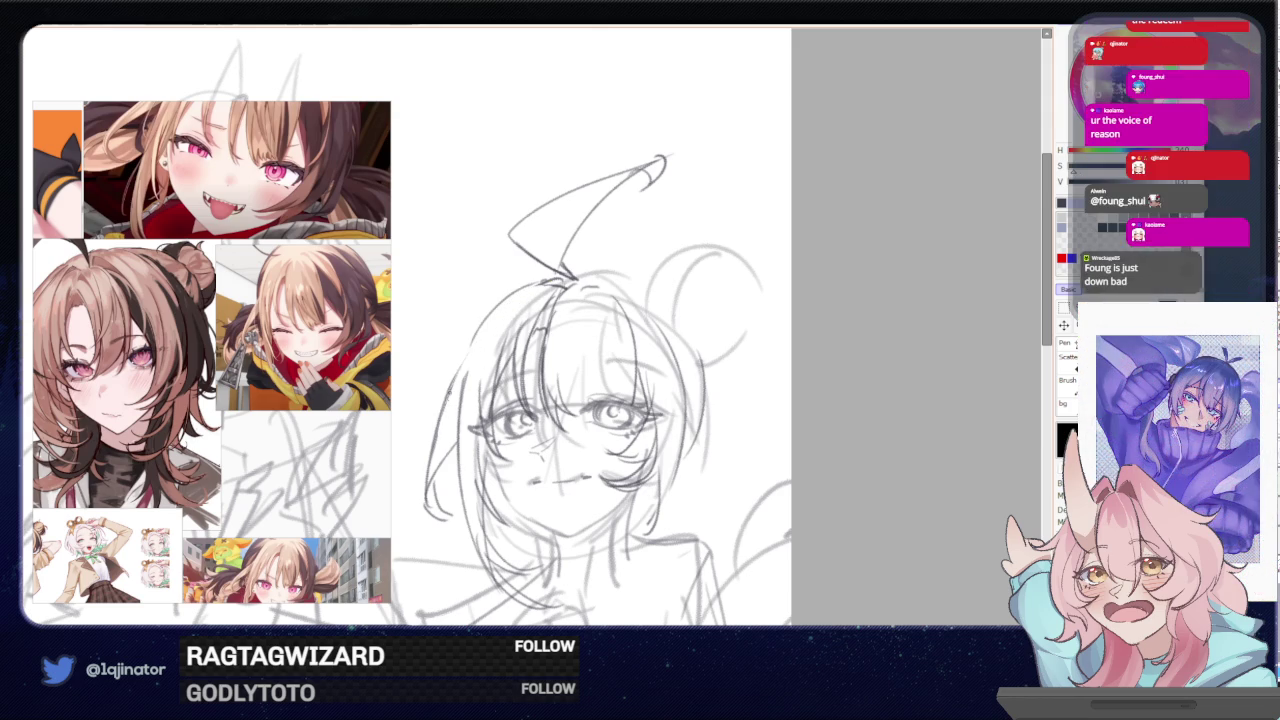
{"action": "key", "text": "x"}
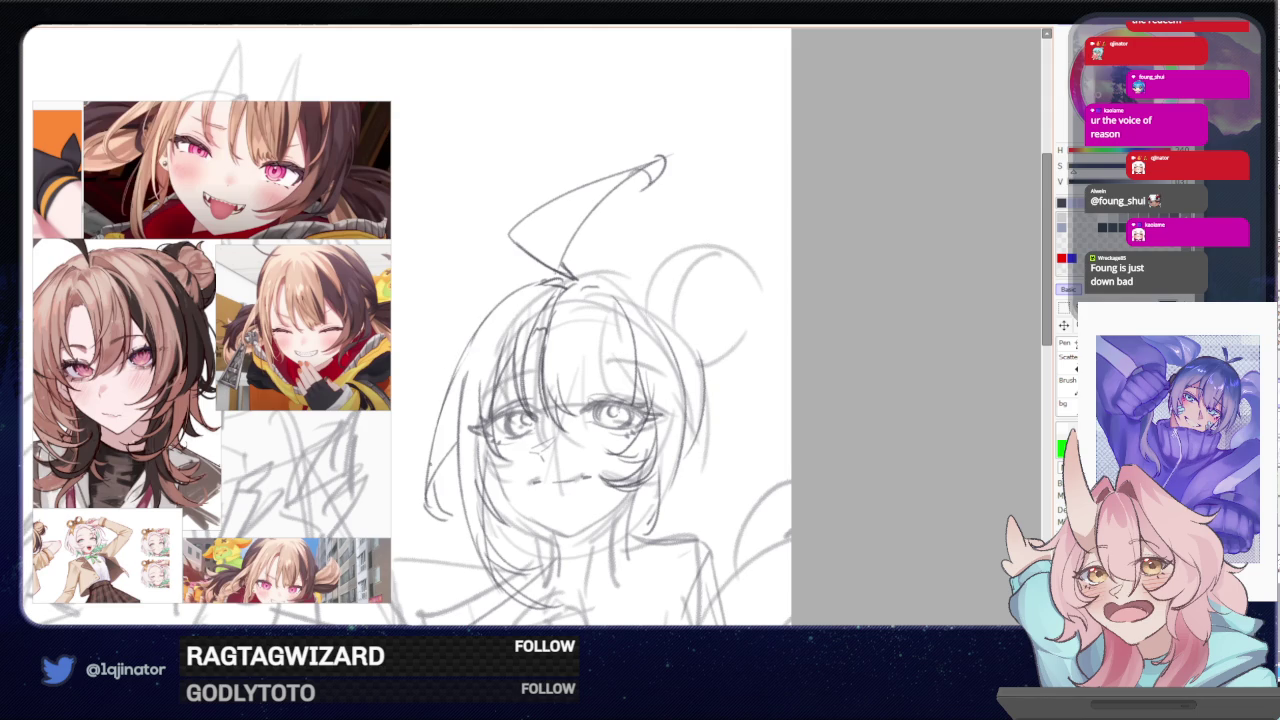
{"action": "left_click_drag", "start_coordinate": [468, 346], "coordinate": [436, 452]}
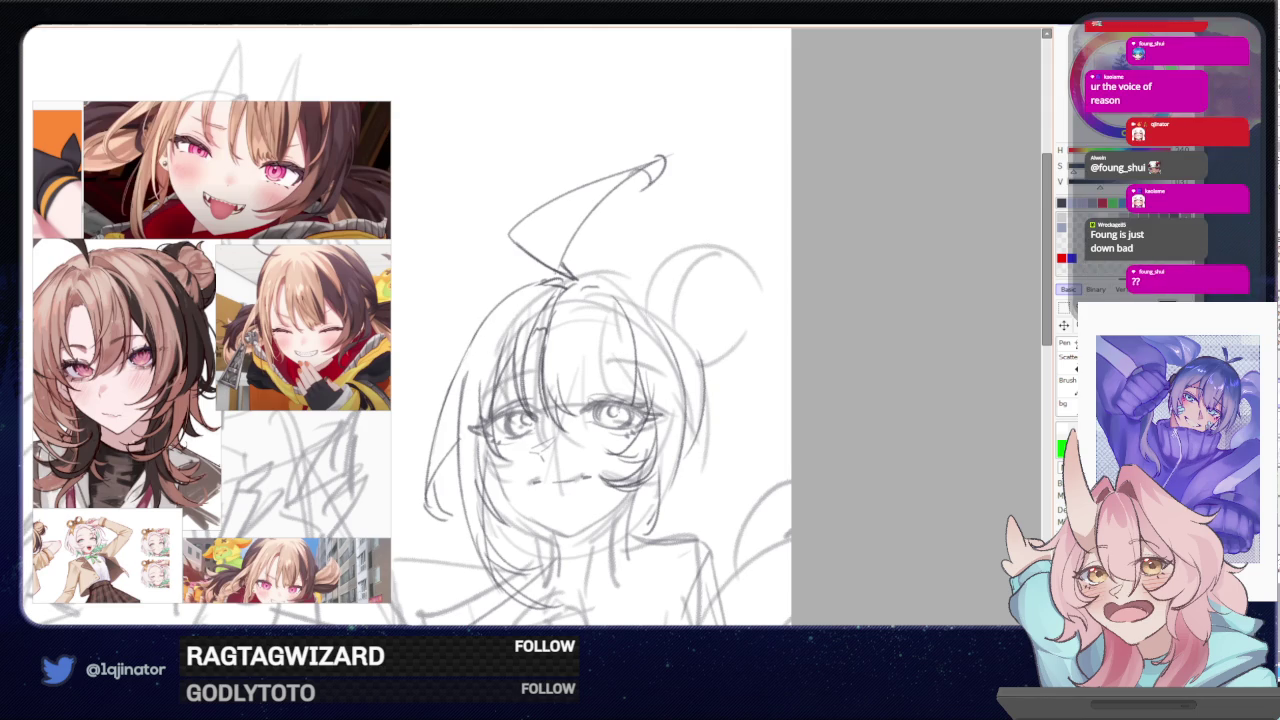
{"action": "key", "text": "x"}
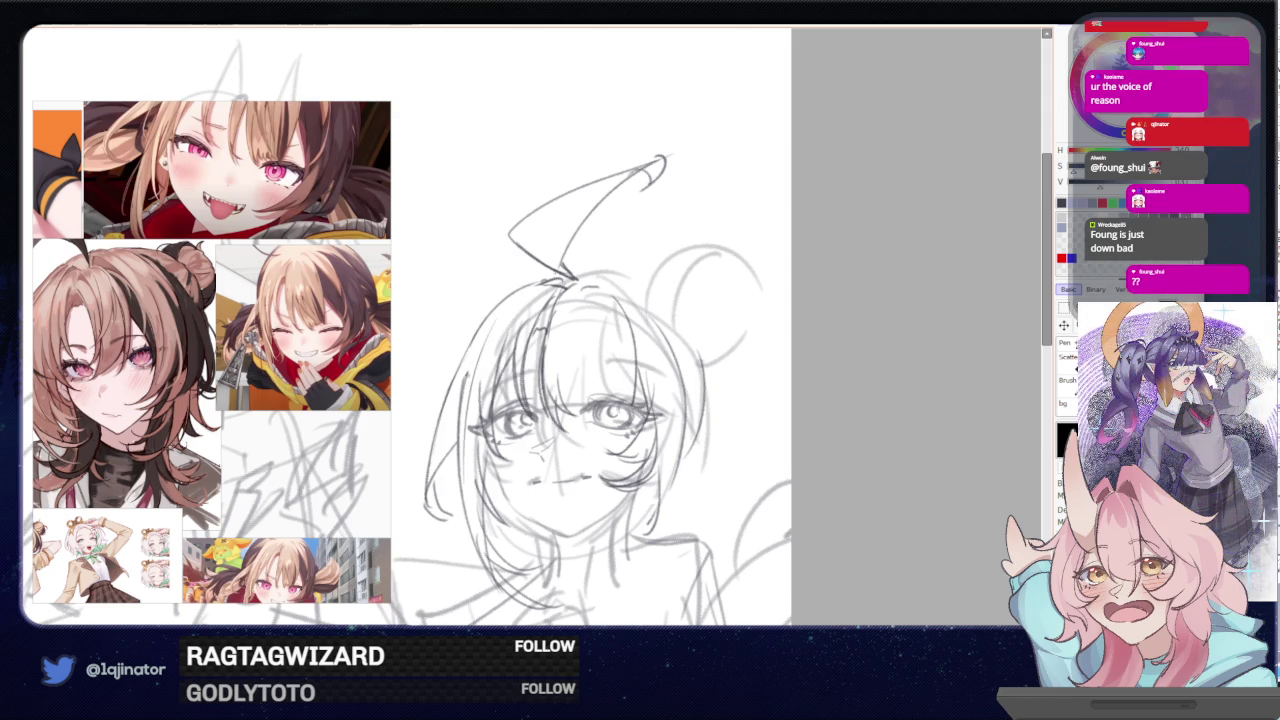
{"action": "key", "text": "x"}
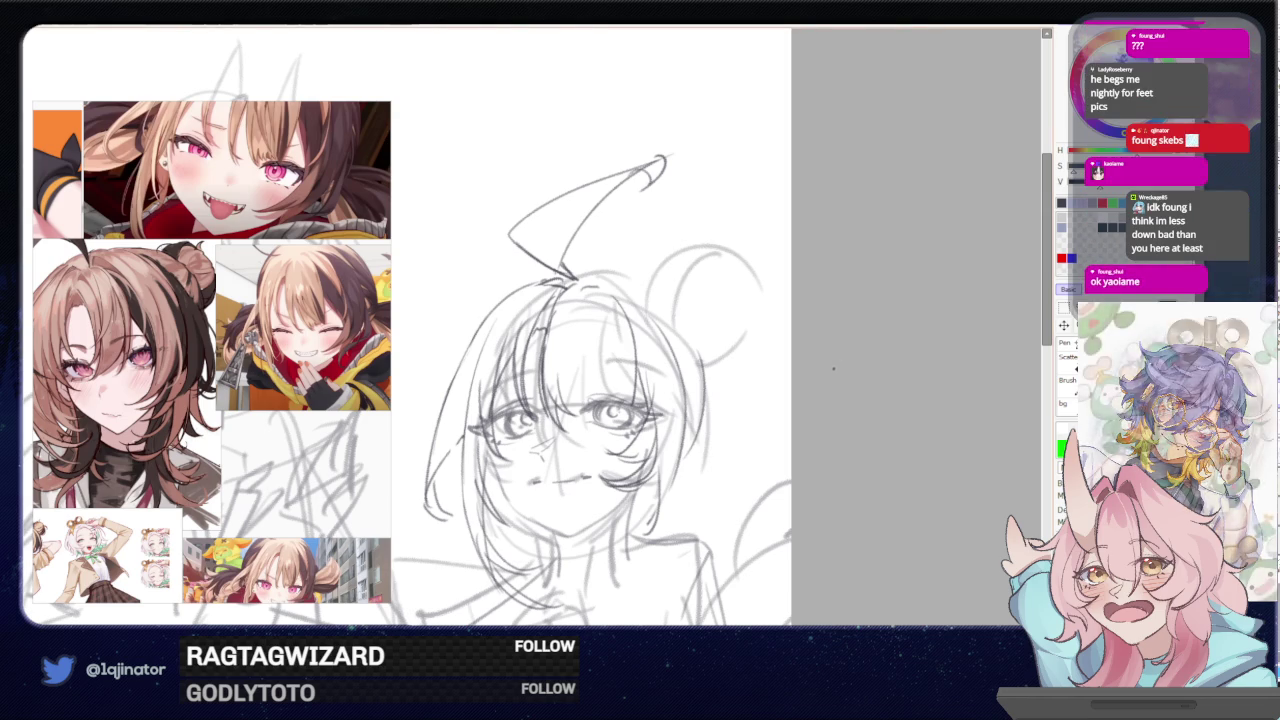
{"action": "left_click_drag", "start_coordinate": [775, 406], "coordinate": [772, 395]}
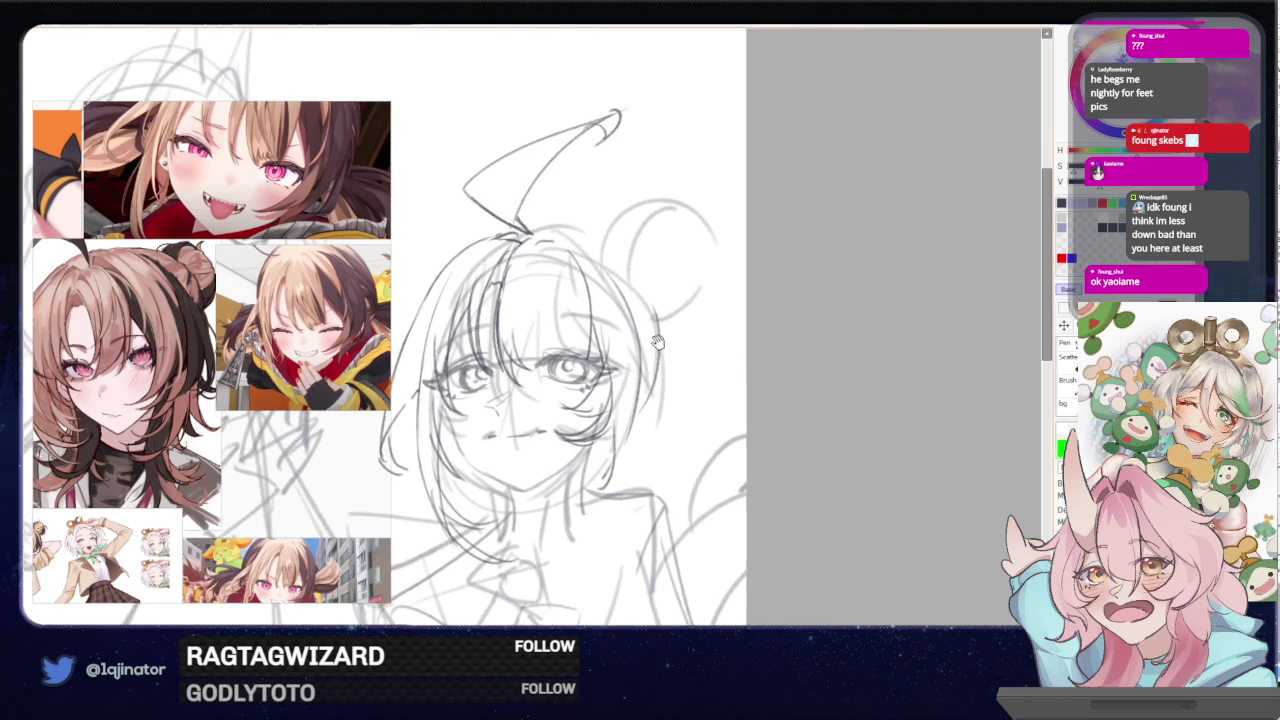
{"action": "key", "text": "h"}
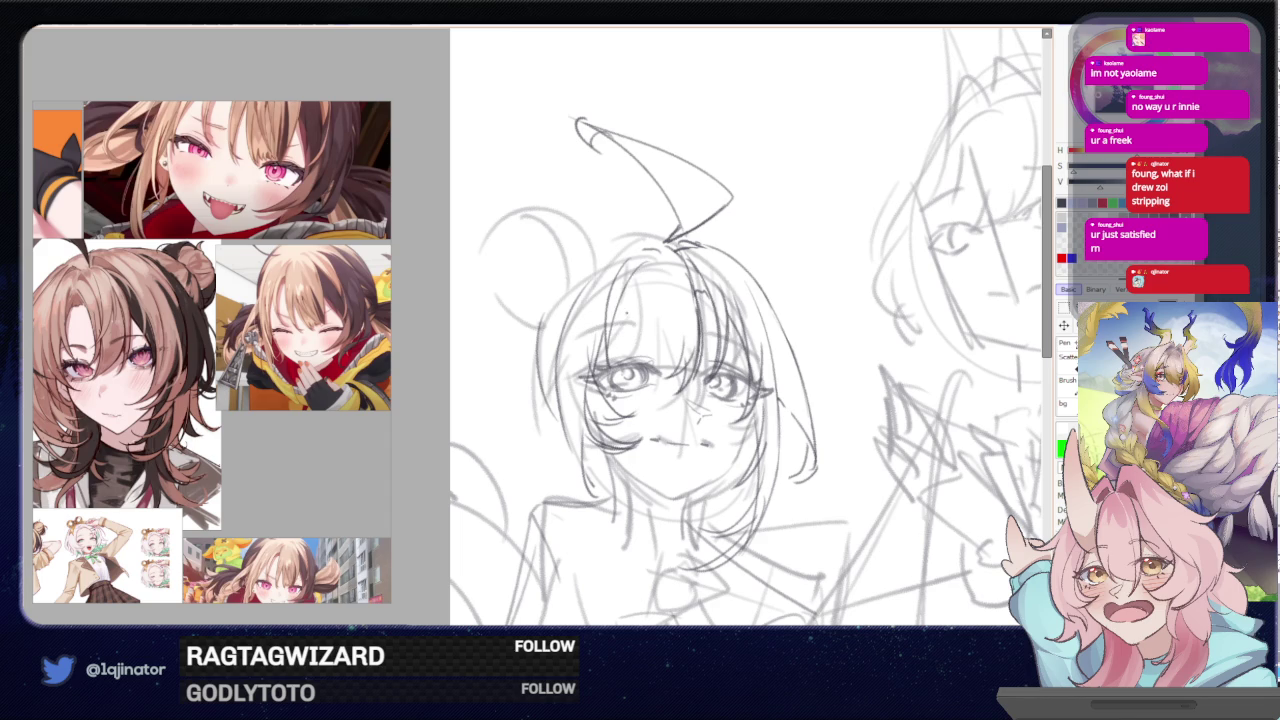
- Flip the view back to normal and add two thin hair strands on the head
{"action": "key", "text": "h"}
{"action": "left_click_drag", "start_coordinate": [612, 285], "coordinate": [652, 279]}
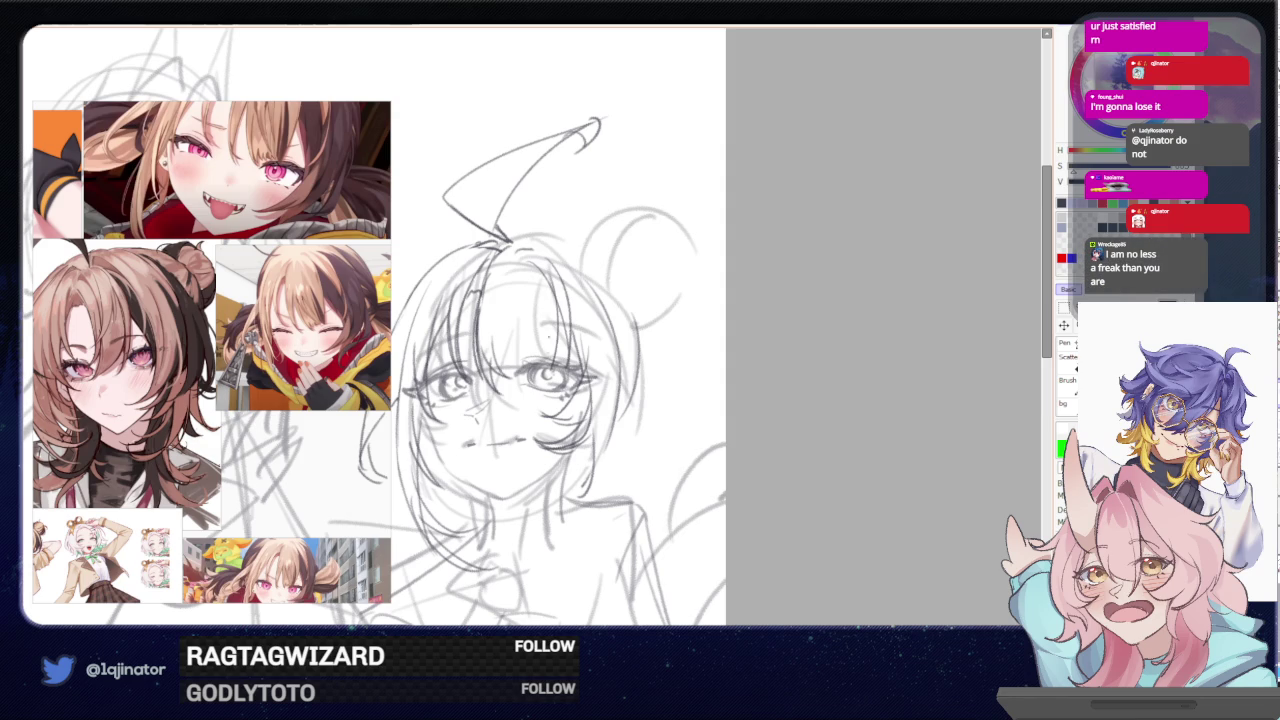
{"action": "key", "text": "x"}
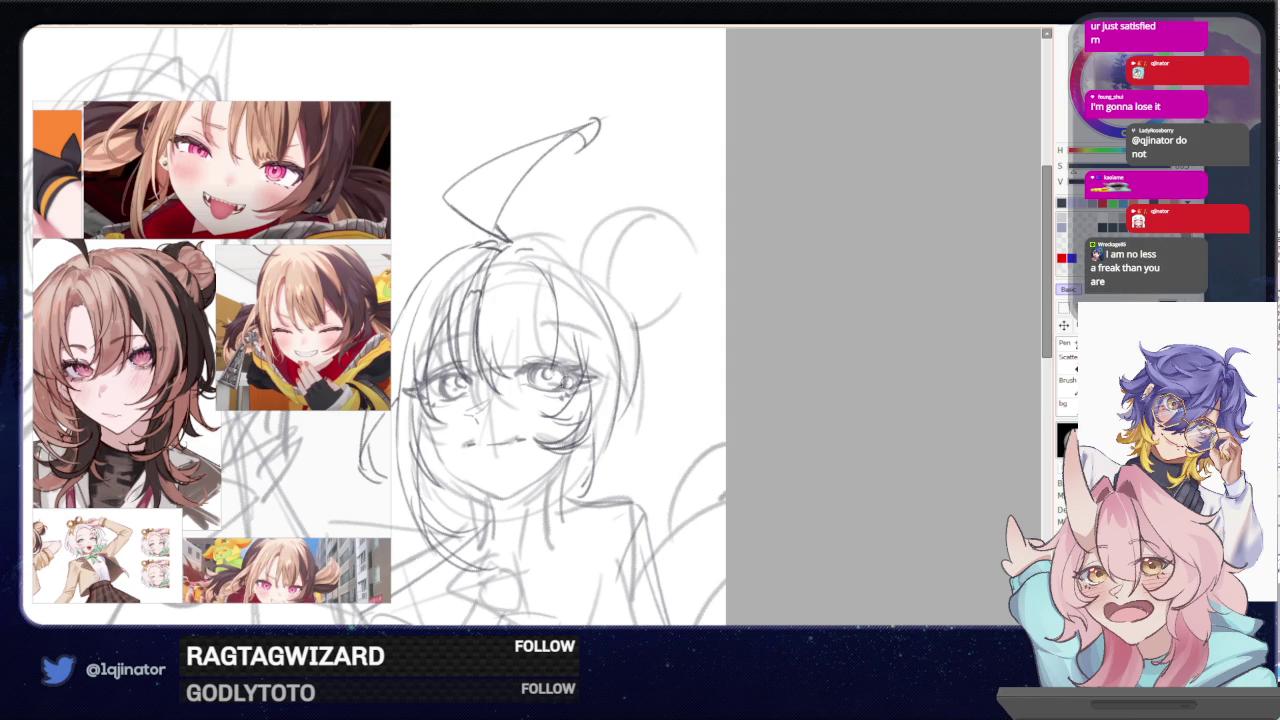
{"action": "key", "text": "x"}
{"action": "left_click_drag", "start_coordinate": [560, 323], "coordinate": [577, 371]}
{"action": "left_click_drag", "start_coordinate": [558, 288], "coordinate": [584, 400]}
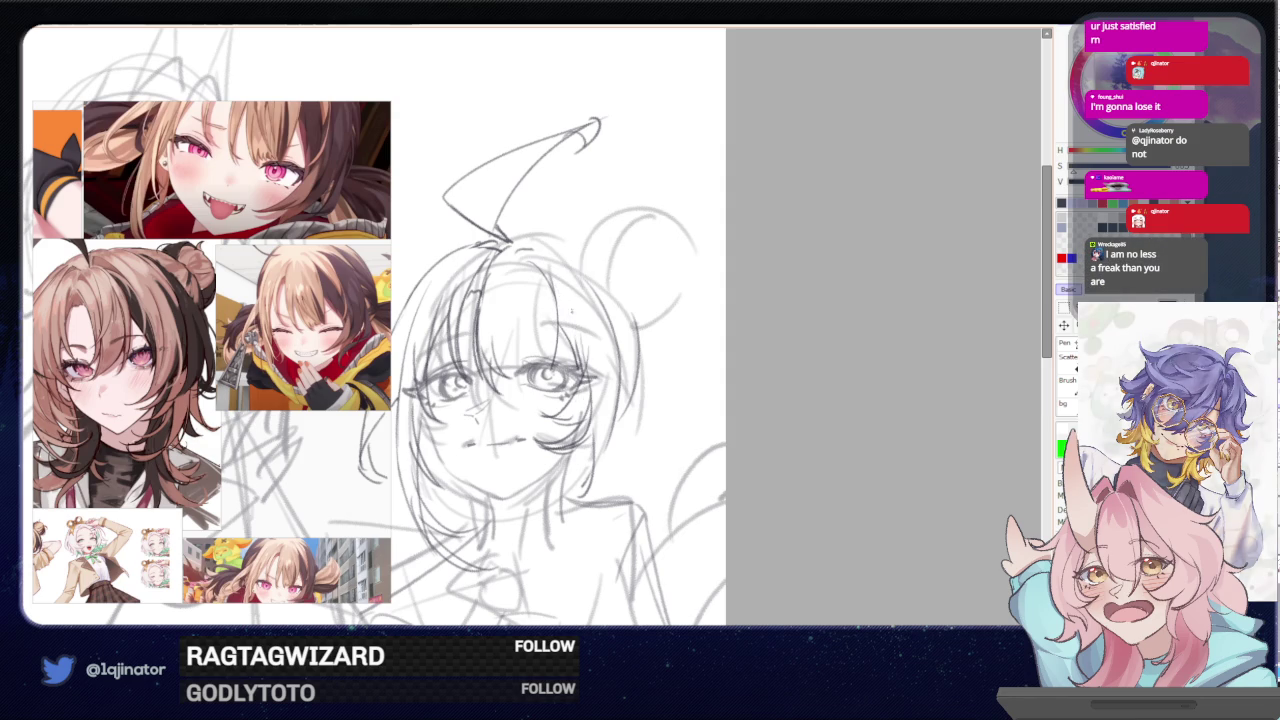
- Add a dark hair line beside the eye
{"action": "key", "text": "x"}
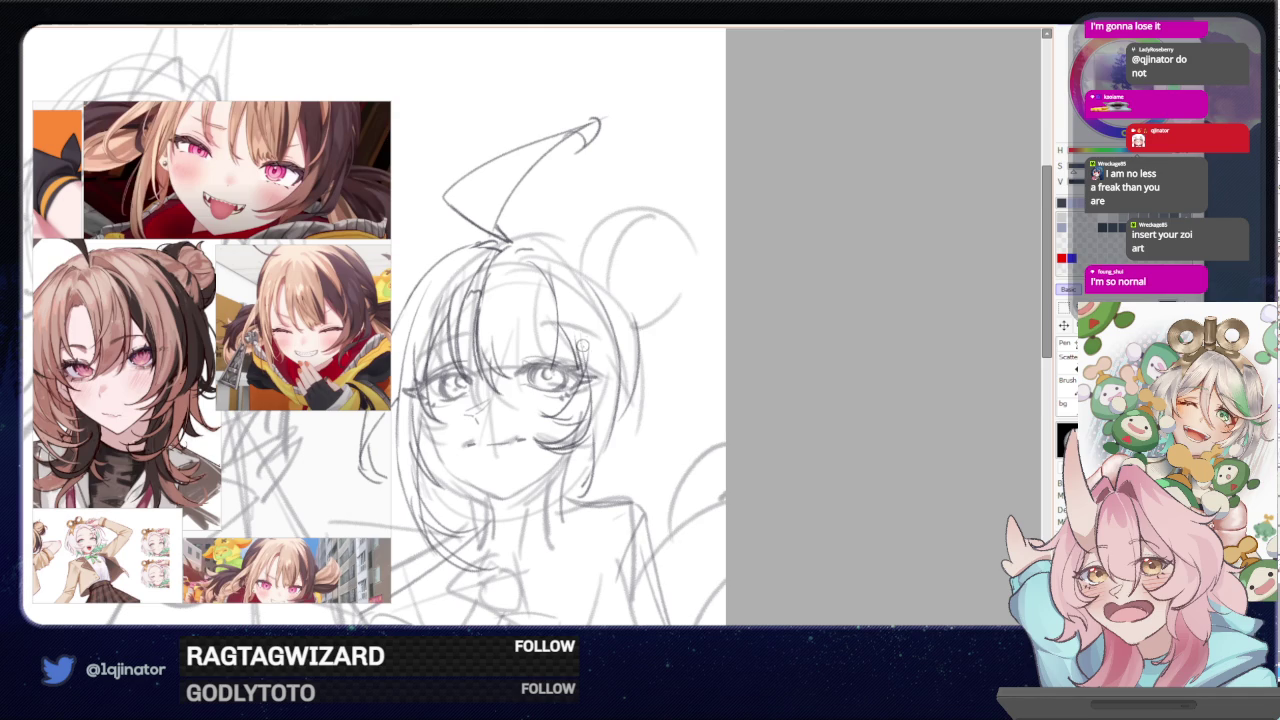
{"action": "key", "text": "x"}
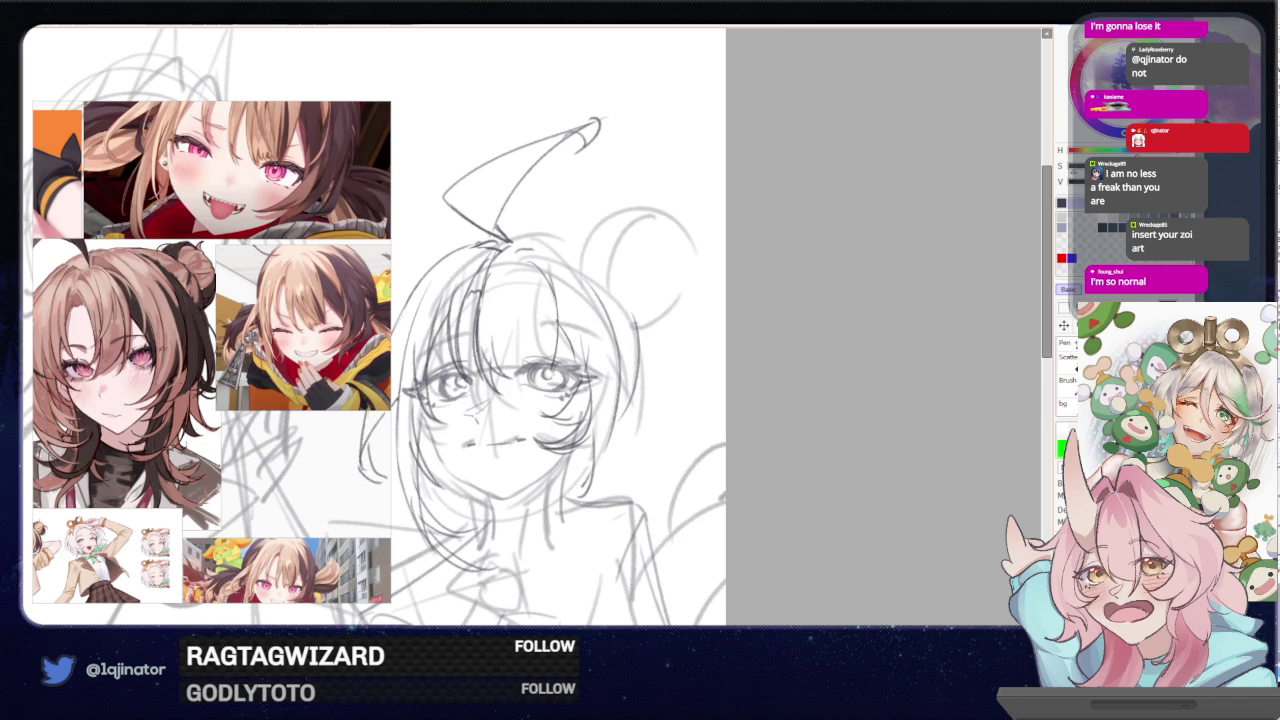
{"action": "left_click_drag", "start_coordinate": [574, 328], "coordinate": [559, 396]}
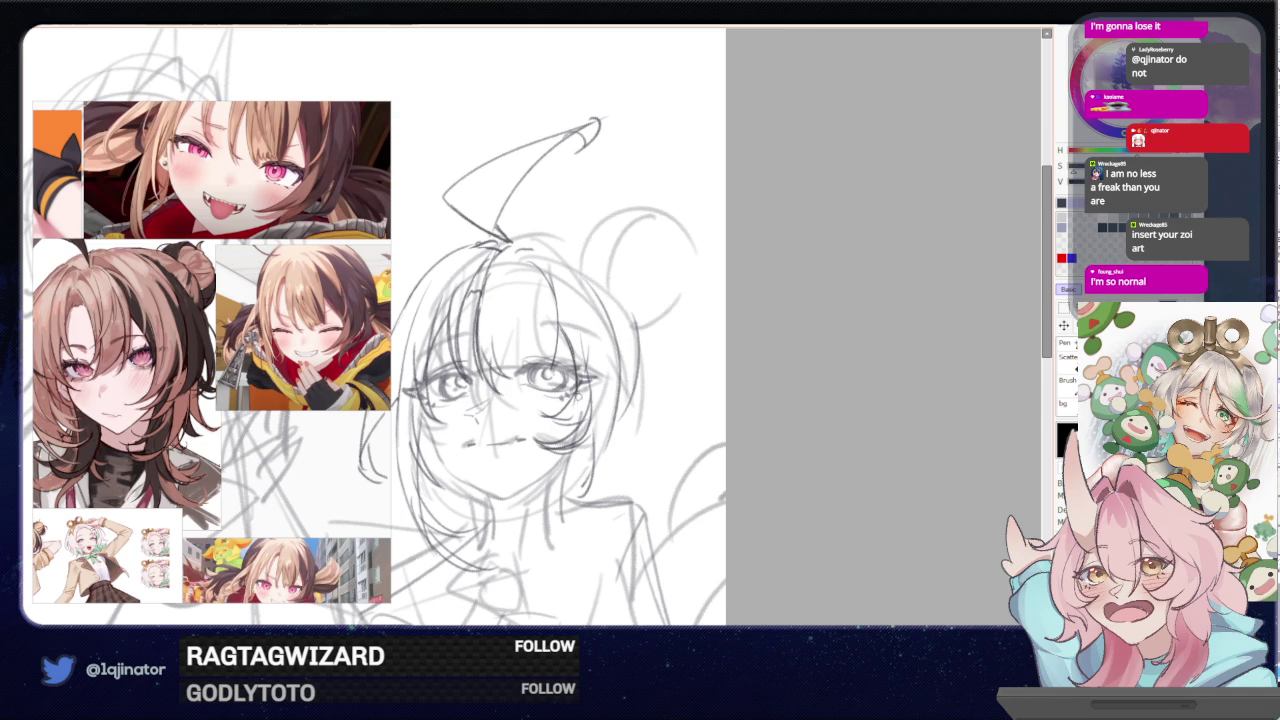
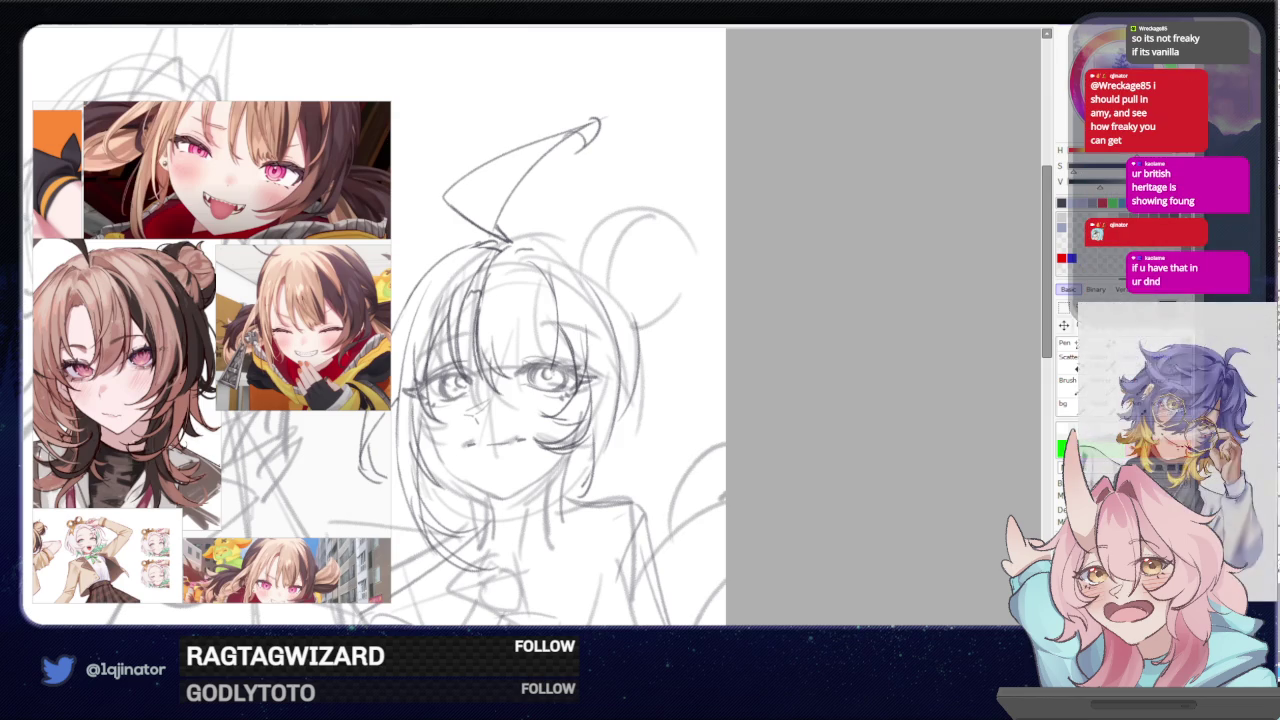
- Draw an extra hair strand falling over the left figure's face in the mirrored view
{"action": "key", "text": "h"}
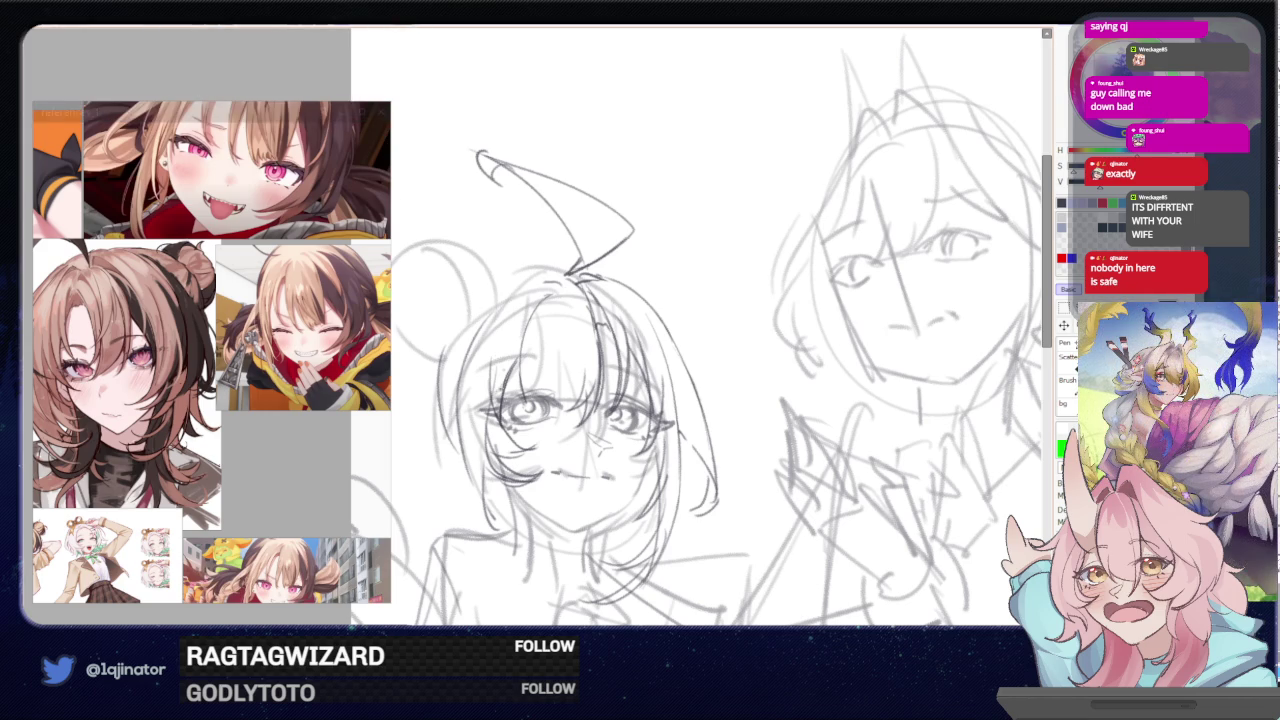
{"action": "key", "text": "x"}
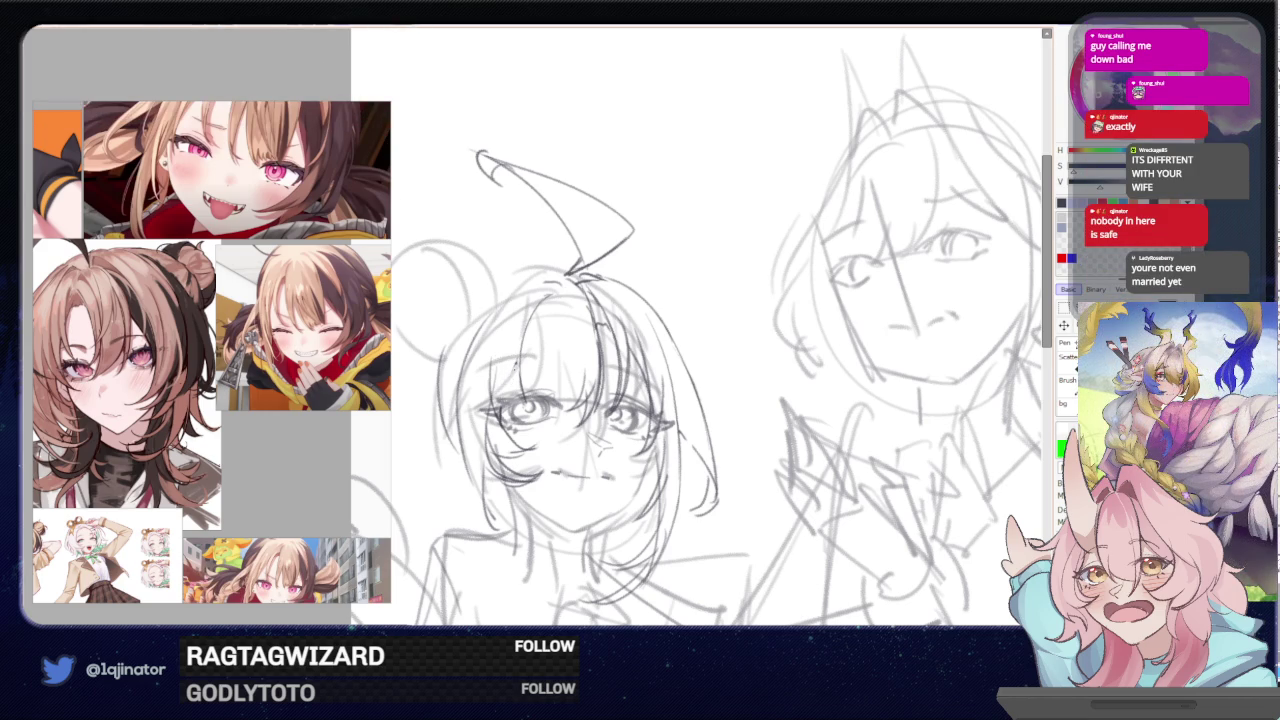
{"action": "left_click_drag", "start_coordinate": [520, 358], "coordinate": [507, 439]}
{"action": "key", "text": "h"}
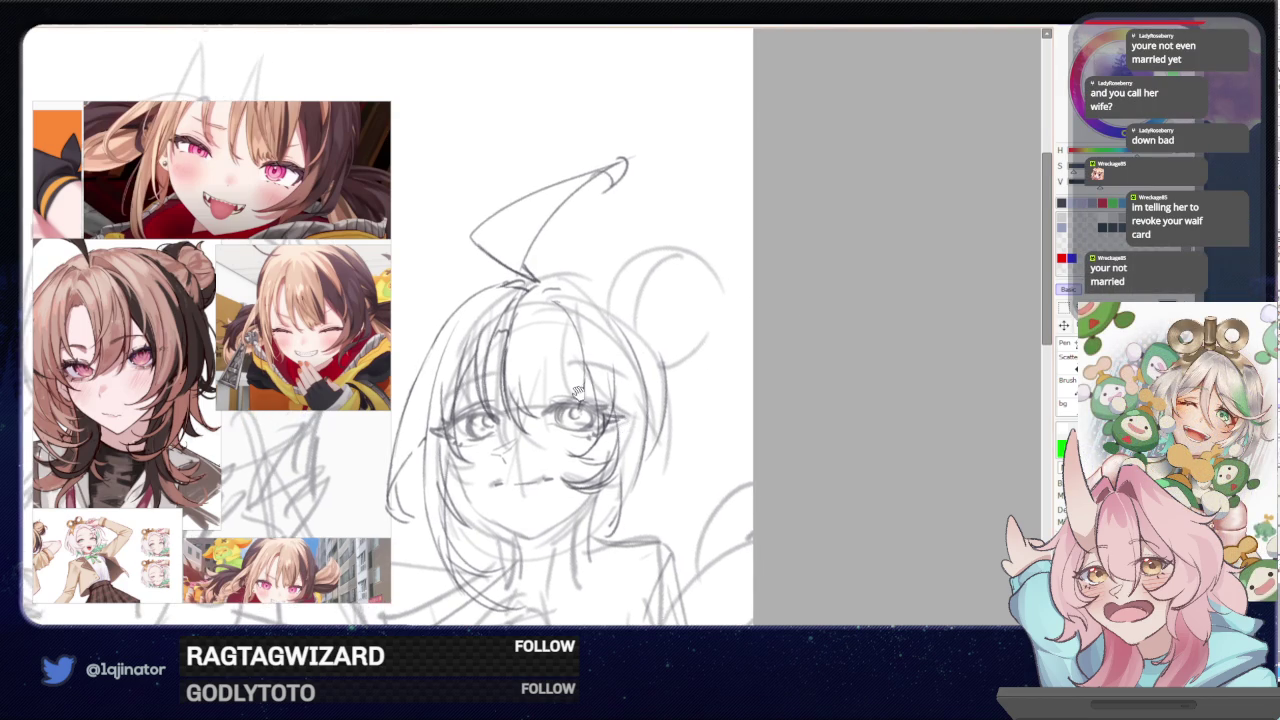
- Swap the active colours, then flip the view horizontally and pan to show the second figure
{"action": "left_click_drag", "start_coordinate": [560, 350], "coordinate": [590, 374]}
{"action": "key", "text": "x"}
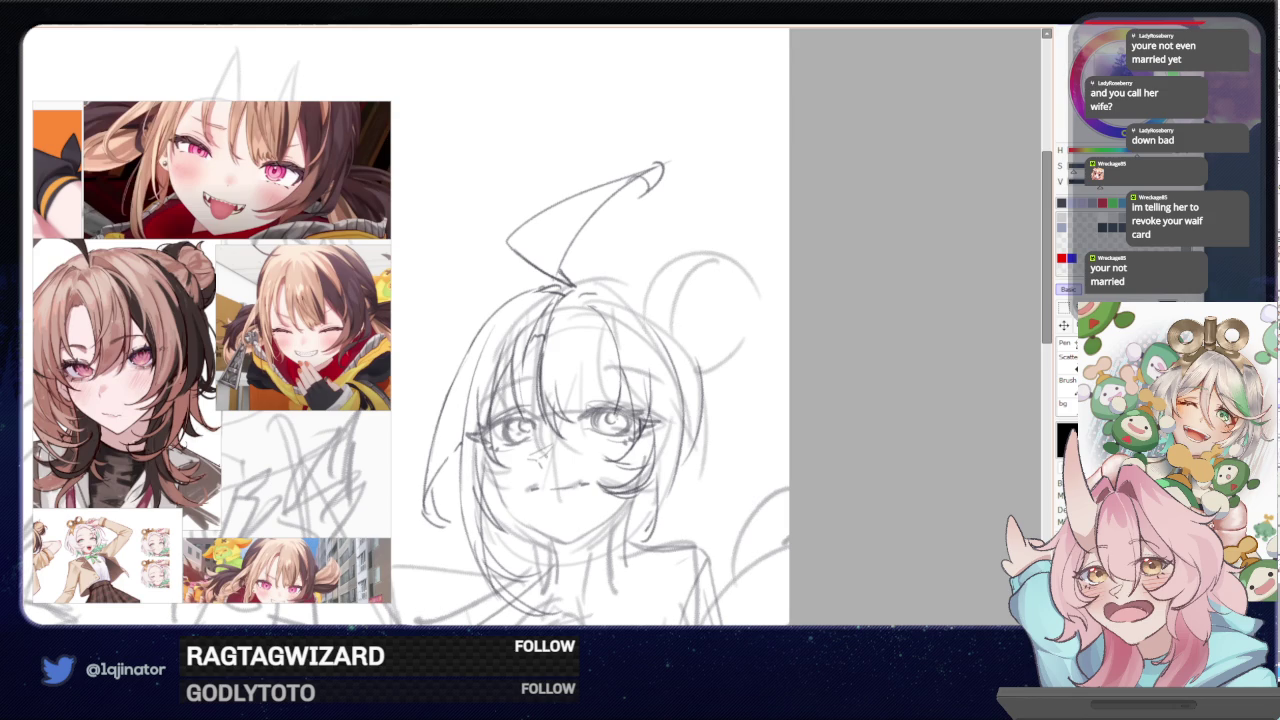
{"action": "key", "text": "x"}
{"action": "key", "text": "x"}
{"action": "key", "text": "x"}
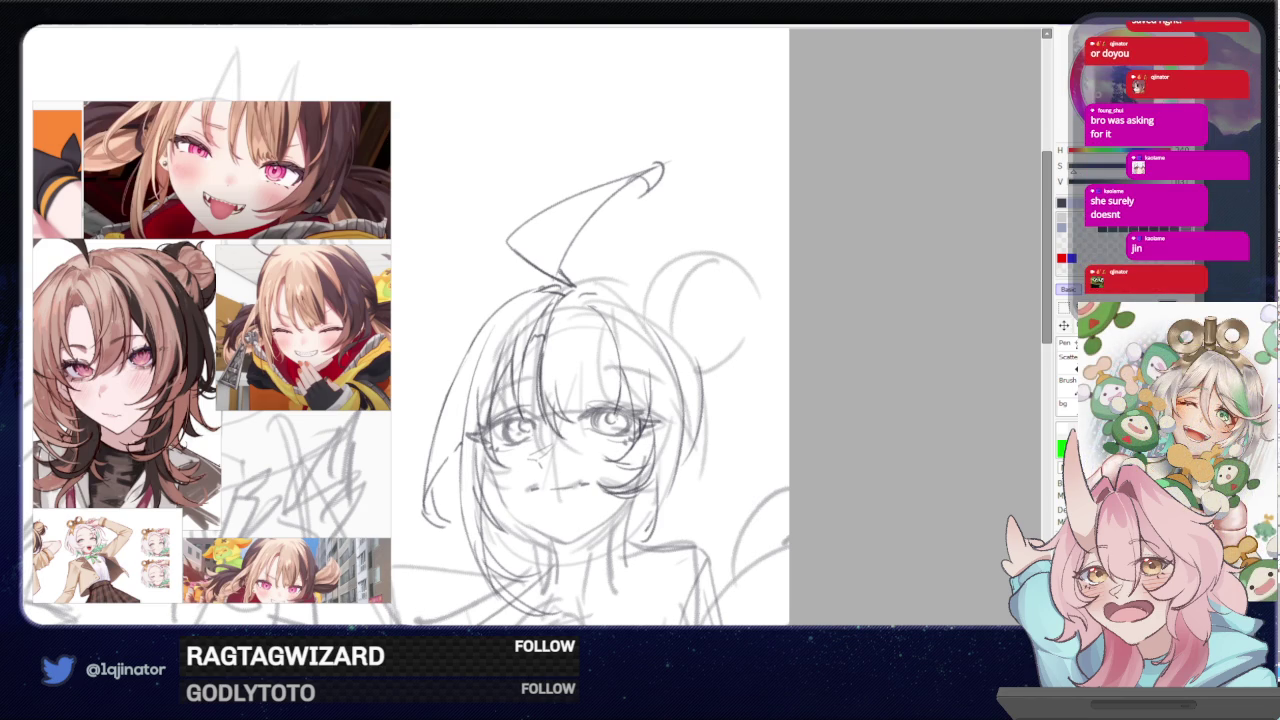
{"action": "left_click_drag", "start_coordinate": [719, 397], "coordinate": [668, 351]}
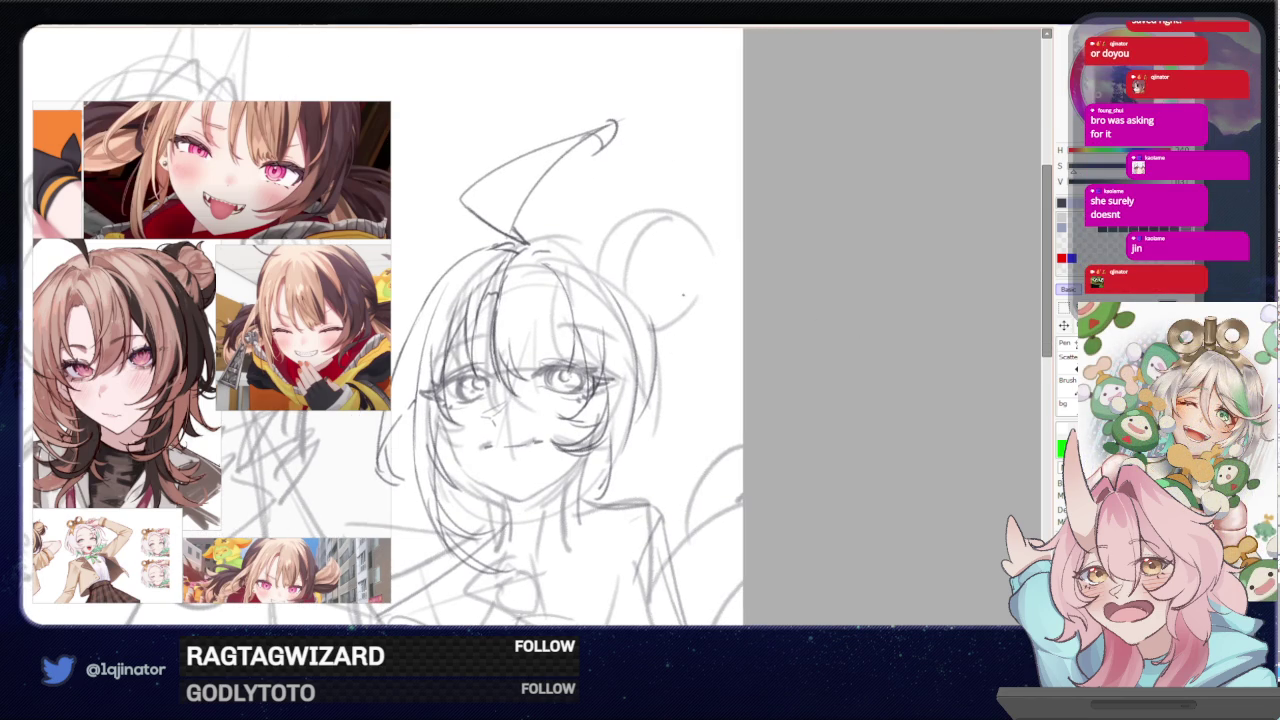
{"action": "left_click_drag", "start_coordinate": [665, 285], "coordinate": [670, 310]}
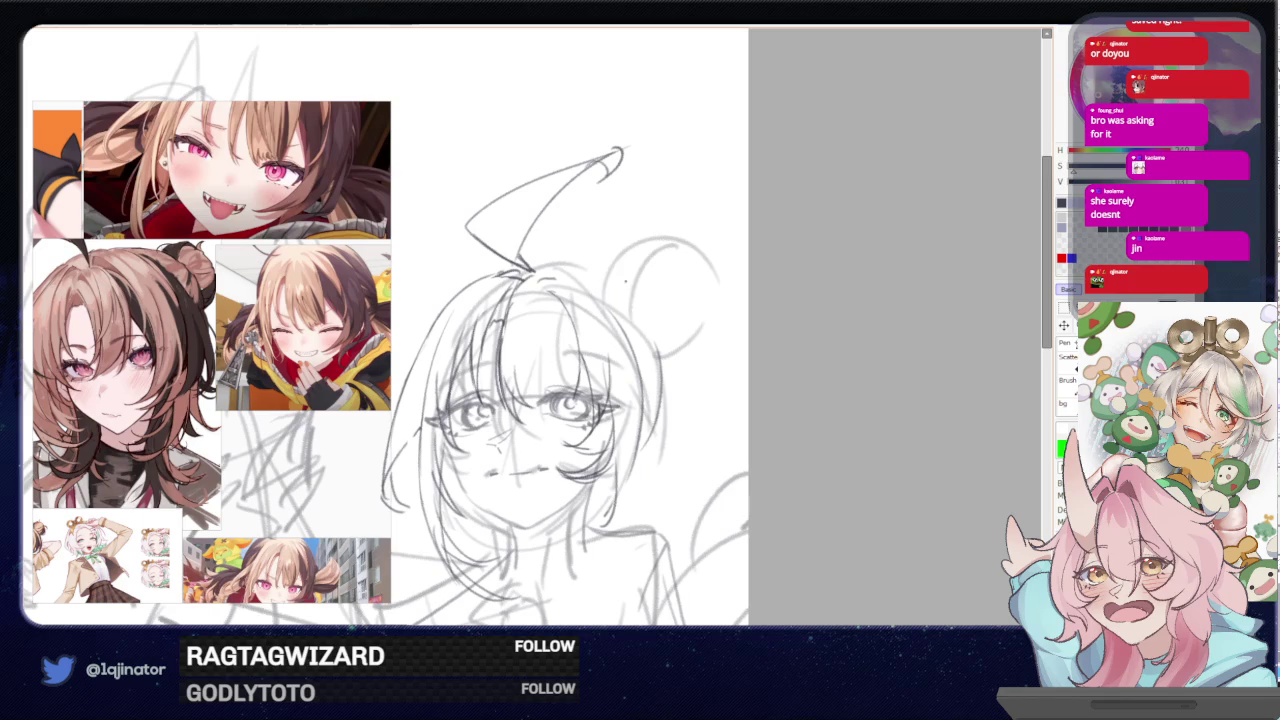
{"action": "key", "text": "h"}
{"action": "left_click_drag", "start_coordinate": [580, 350], "coordinate": [680, 350]}
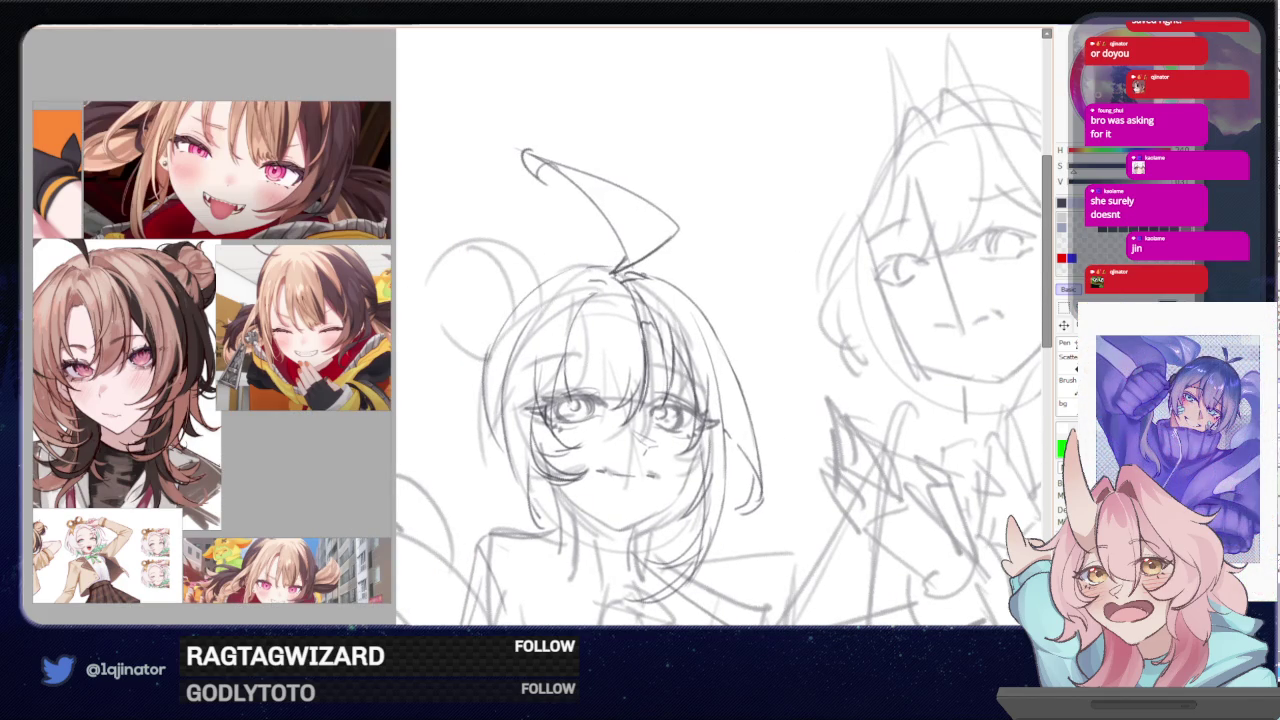
- Zoom in and sketch three hair strands down the side of the head
{"action": "scroll", "coordinate": [618, 255], "scroll_direction": "up", "scroll_amount": 1}
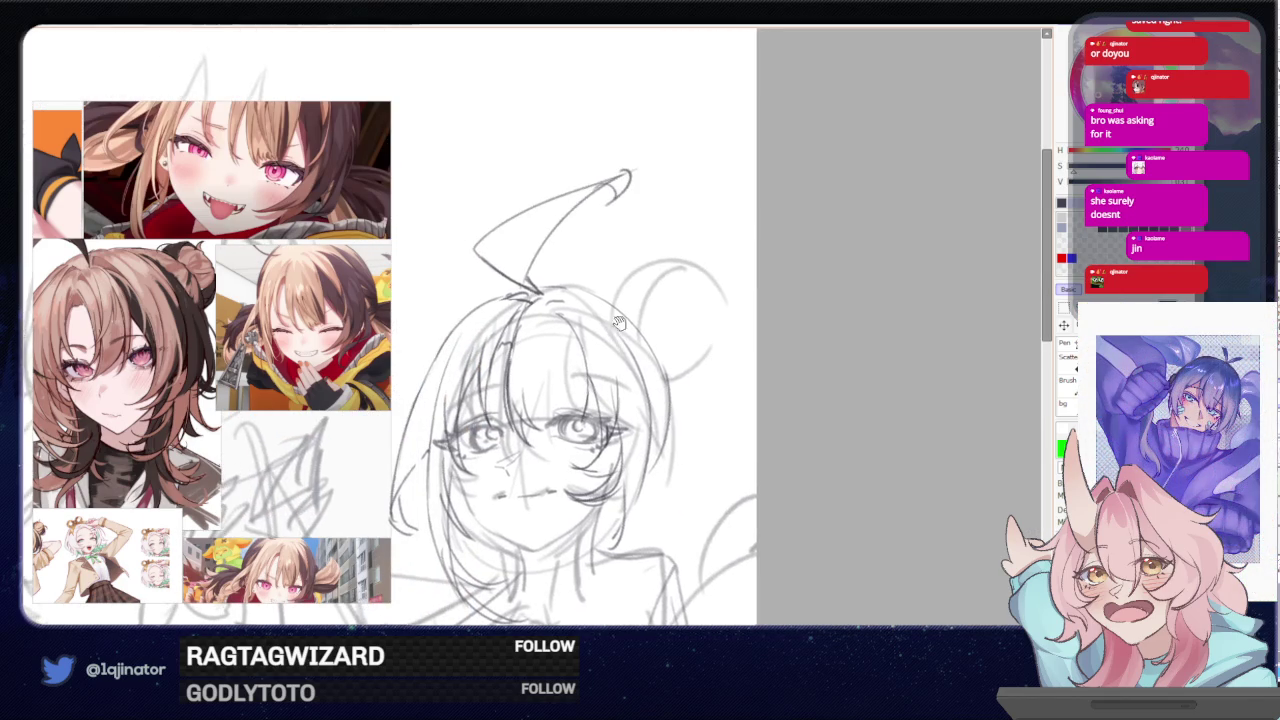
{"action": "scroll", "coordinate": [640, 268], "scroll_direction": "up", "scroll_amount": 1}
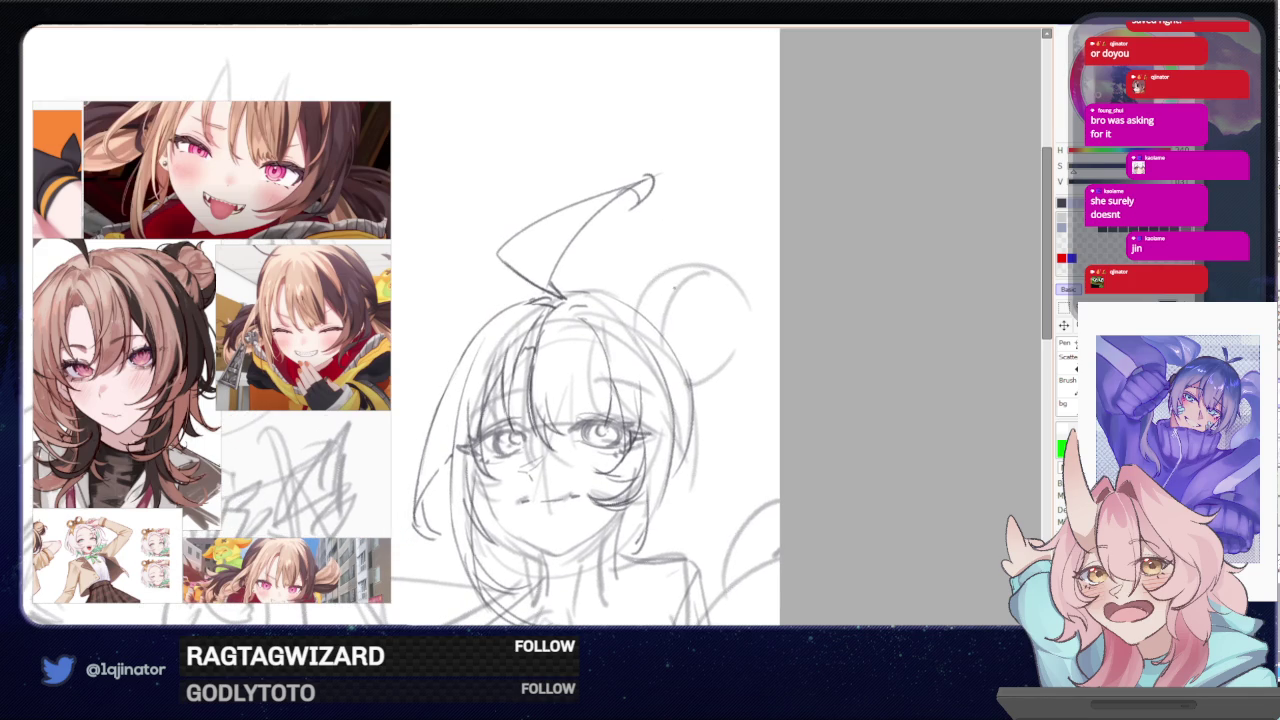
{"action": "left_click_drag", "start_coordinate": [676, 284], "coordinate": [645, 312]}
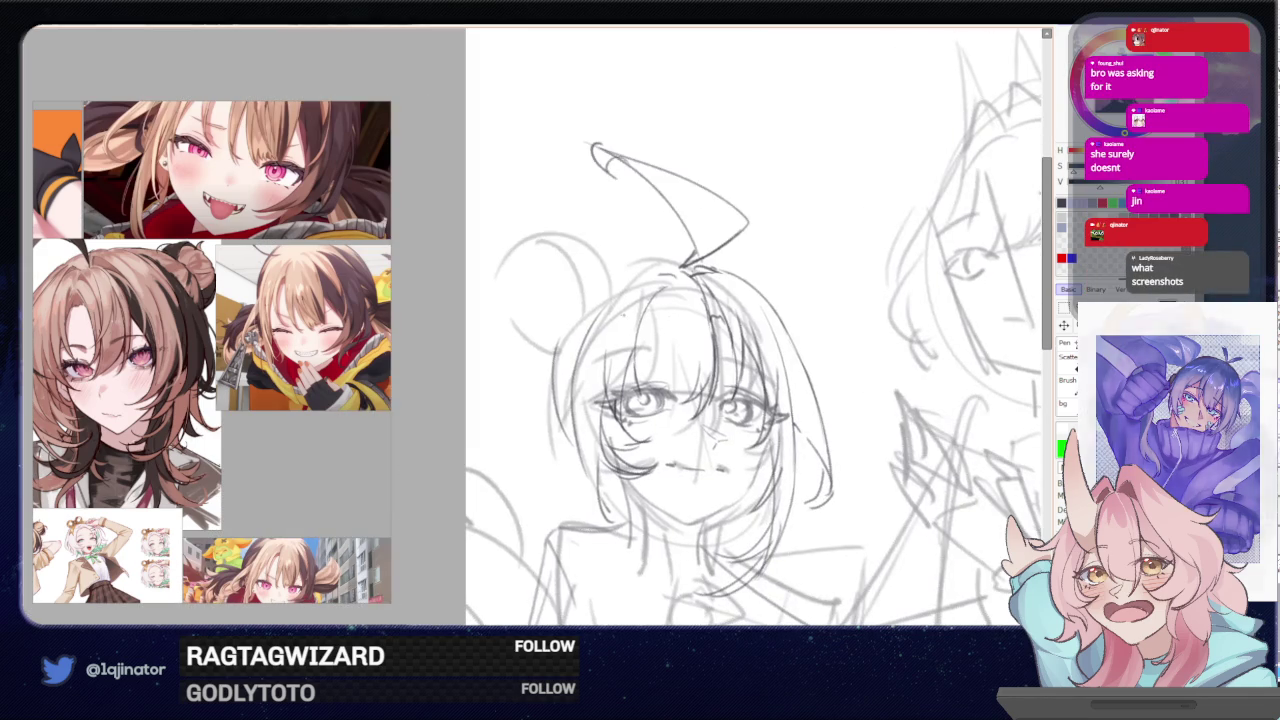
{"action": "left_click_drag", "start_coordinate": [558, 312], "coordinate": [548, 428]}
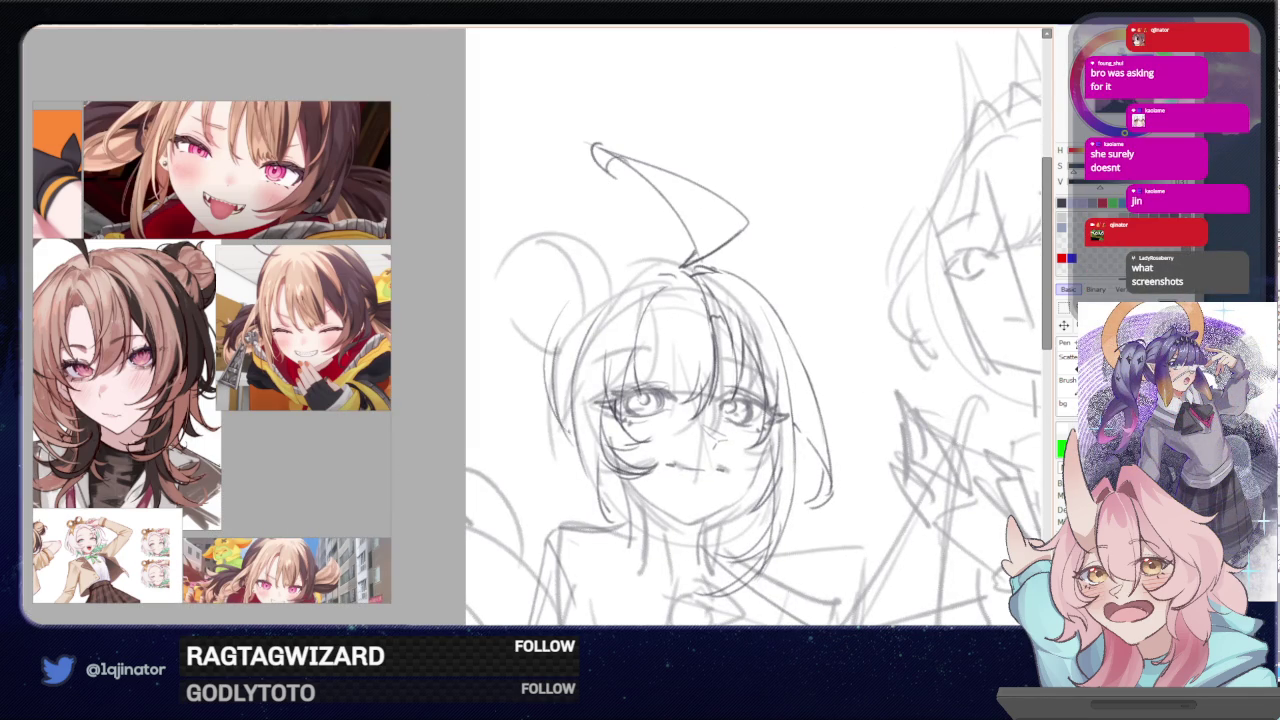
{"action": "left_click_drag", "start_coordinate": [565, 309], "coordinate": [556, 370]}
{"action": "mouse_move", "coordinate": [574, 302]}
{"action": "left_mouse_down"}
{"action": "mouse_move", "coordinate": [570, 324]}
{"action": "mouse_move", "coordinate": [581, 298]}
{"action": "mouse_move", "coordinate": [668, 266]}
{"action": "left_mouse_up"}
- Undo the failed strokes near the ahoge base, unflip the view, and draw a top-of-head line
{"action": "key", "text": "ctrl+z"}
{"action": "left_click_drag", "start_coordinate": [594, 280], "coordinate": [672, 260]}
{"action": "key", "text": "ctrl+z"}
{"action": "left_click_drag", "start_coordinate": [572, 300], "coordinate": [676, 260]}
{"action": "key", "text": "ctrl+z"}
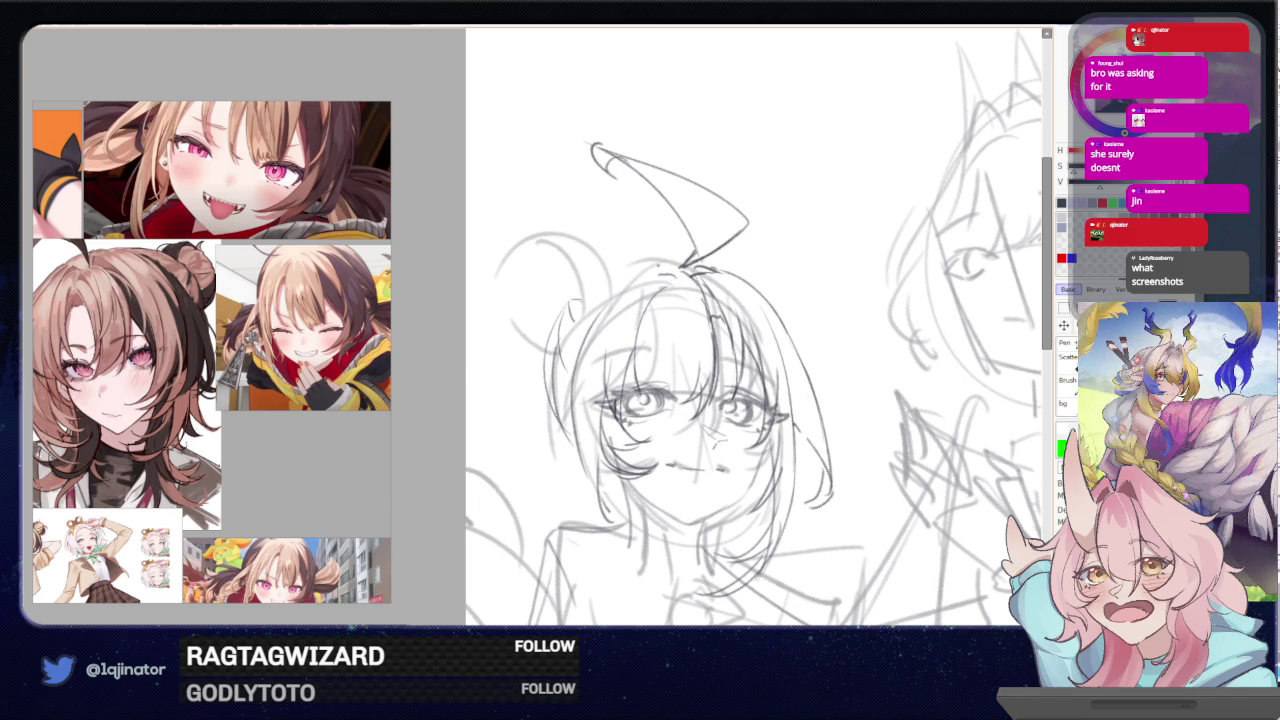
{"action": "key", "text": "h"}
{"action": "left_click_drag", "start_coordinate": [592, 285], "coordinate": [680, 305]}
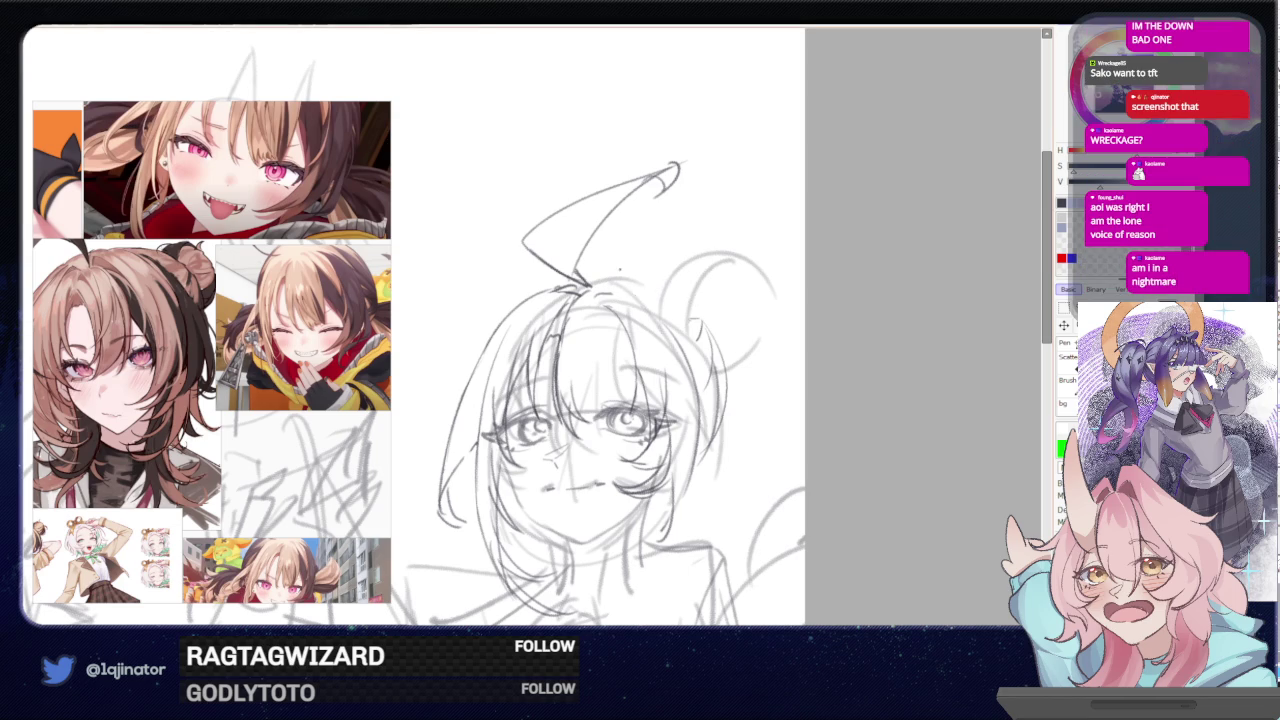
- Refine the hairline along the top of the head with a light pencil stroke
{"action": "left_click_drag", "start_coordinate": [596, 284], "coordinate": [656, 312]}
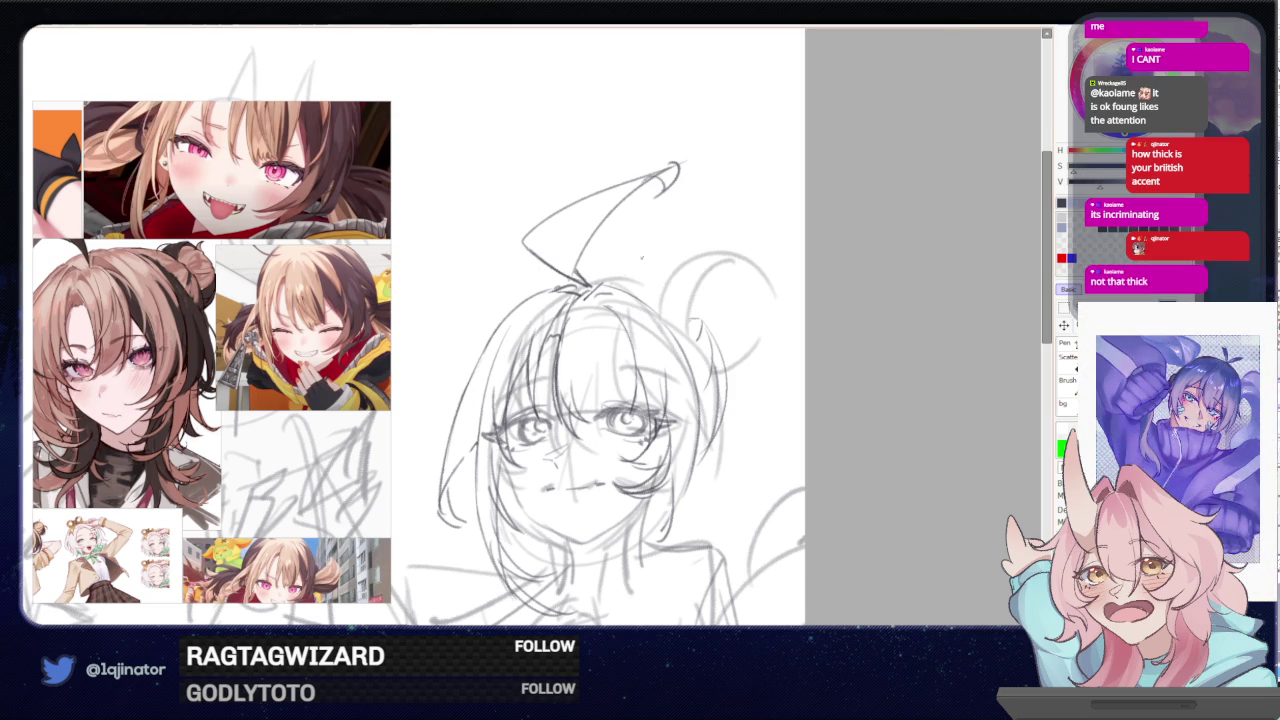
{"action": "left_click_drag", "start_coordinate": [684, 311], "coordinate": [666, 325]}
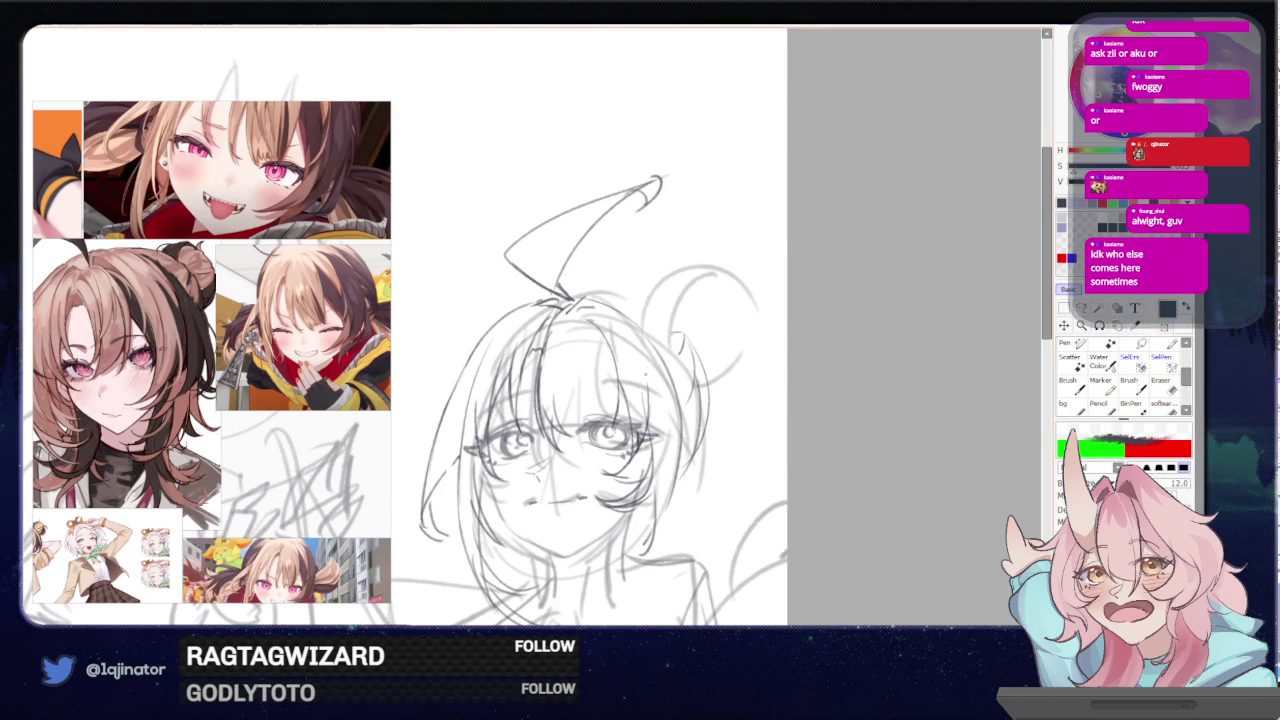
- Draw a curved stroke where the hair meets the neck, then mirror the view to check it
{"action": "left_click_drag", "start_coordinate": [648, 432], "coordinate": [683, 347]}
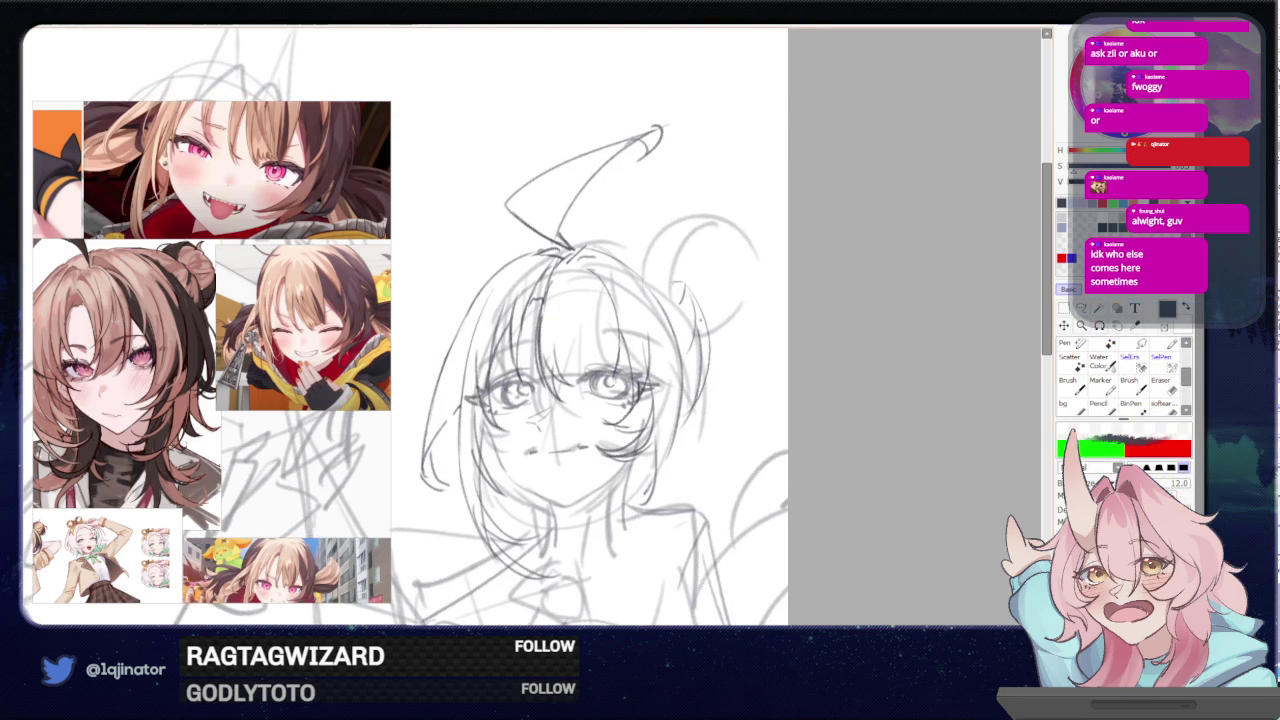
{"action": "left_click_drag", "start_coordinate": [664, 405], "coordinate": [627, 441]}
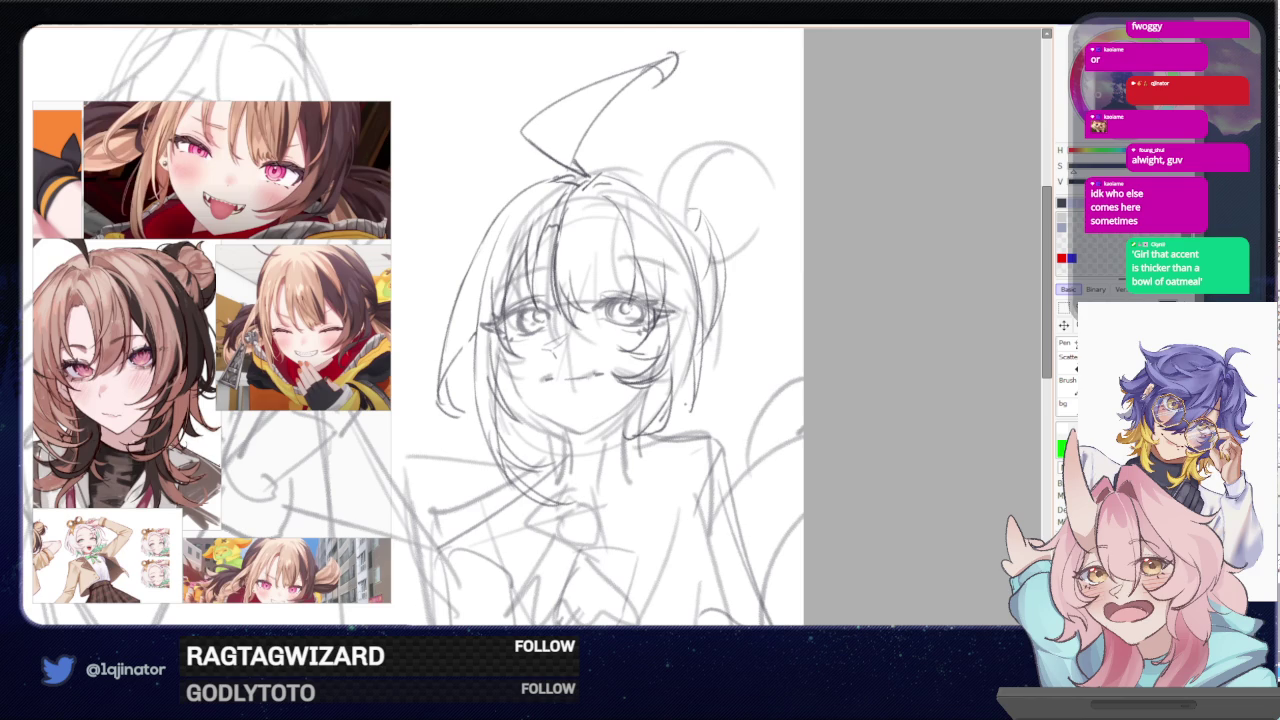
{"action": "left_click_drag", "start_coordinate": [760, 232], "coordinate": [655, 340]}
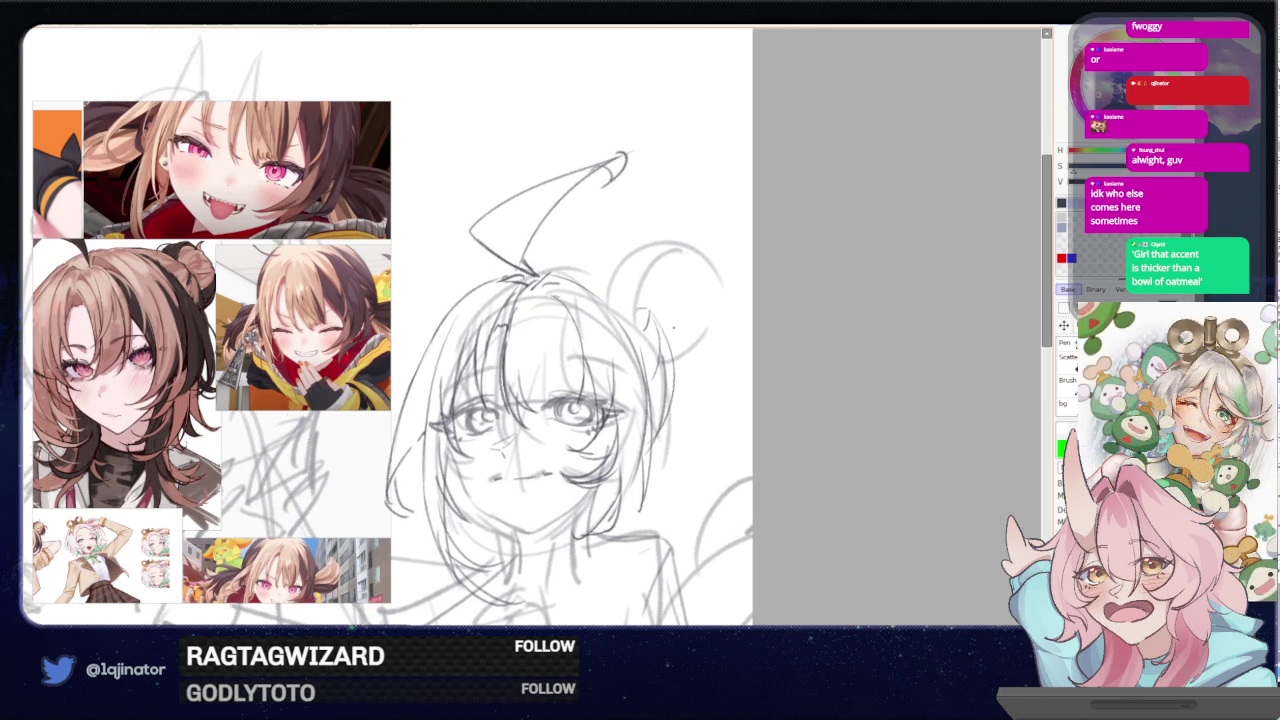
{"action": "key", "text": "h"}
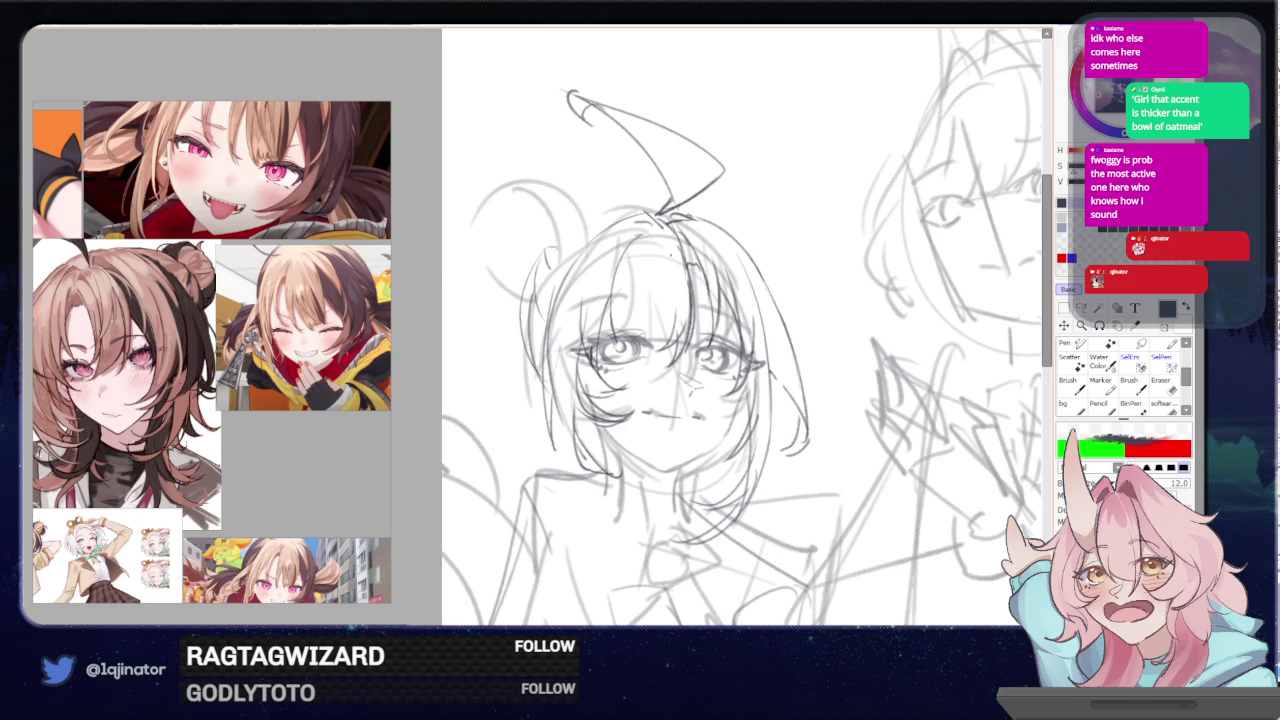
- Darken a strand and sketch a round hair bun with an inner curl on the upper head
{"action": "left_click_drag", "start_coordinate": [553, 240], "coordinate": [546, 292]}
{"action": "mouse_move", "coordinate": [532, 226]}
{"action": "left_mouse_down"}
{"action": "mouse_move", "coordinate": [500, 272]}
{"action": "mouse_move", "coordinate": [554, 200]}
{"action": "mouse_move", "coordinate": [572, 228]}
{"action": "mouse_move", "coordinate": [534, 198]}
{"action": "left_mouse_up"}
{"action": "left_click_drag", "start_coordinate": [532, 202], "coordinate": [504, 252]}
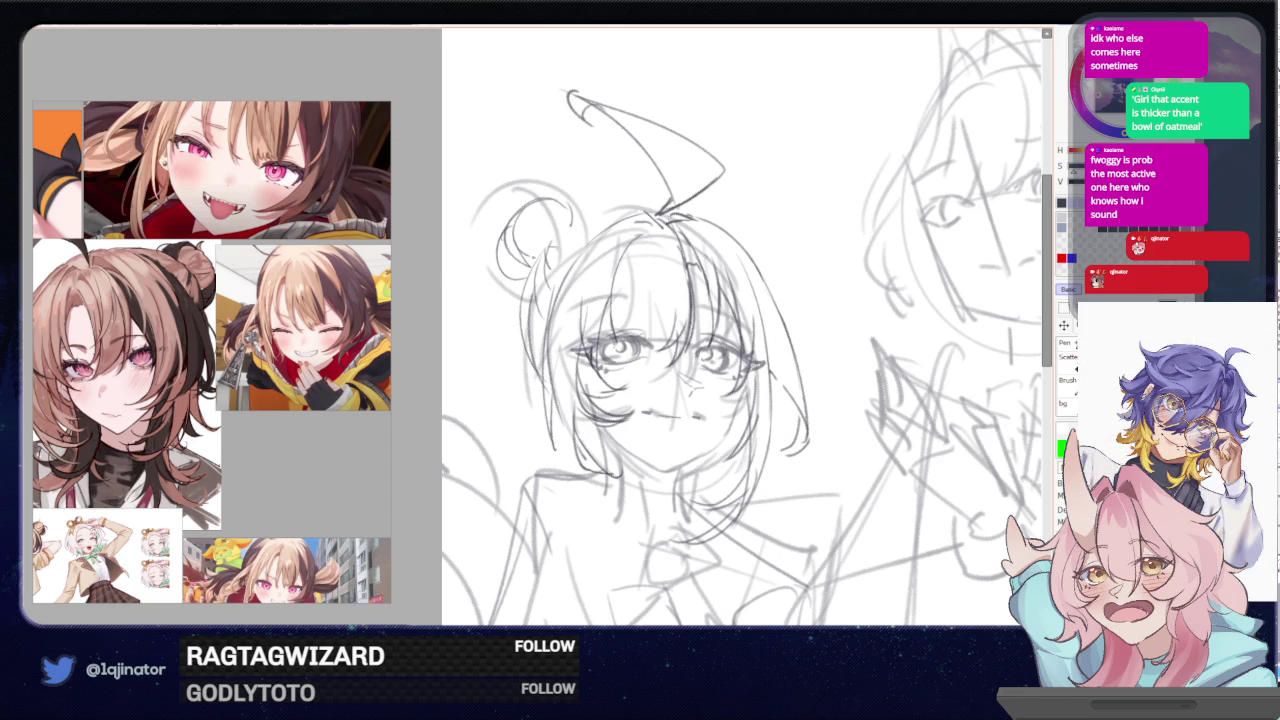
{"action": "left_click_drag", "start_coordinate": [524, 232], "coordinate": [506, 258]}
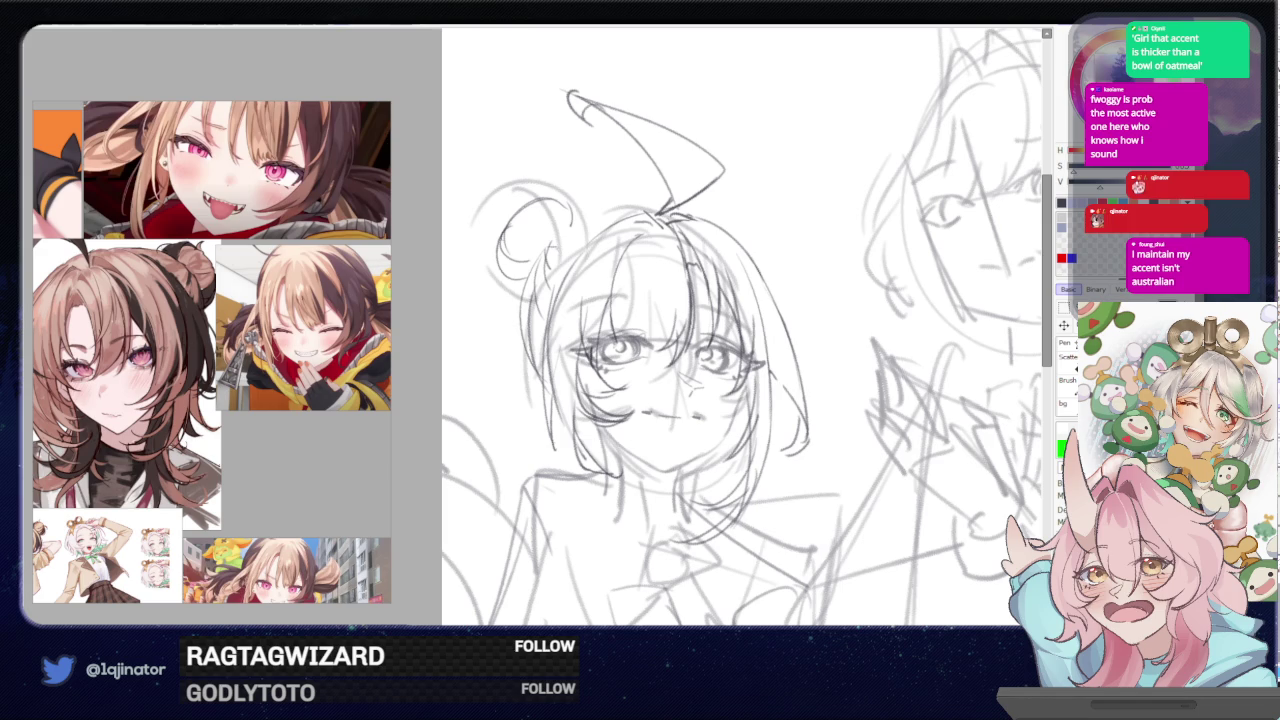
{"action": "key", "text": "h"}
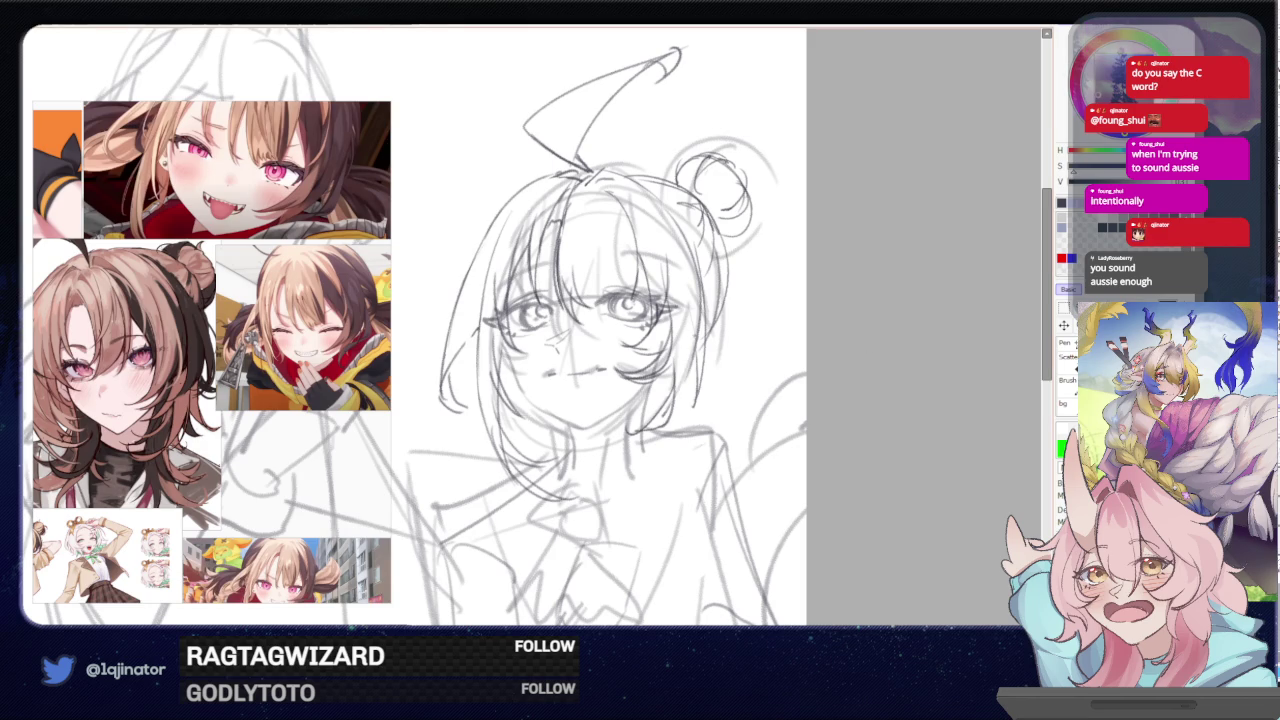
{"action": "scroll", "coordinate": [600, 330], "scroll_direction": "up", "scroll_amount": 2}
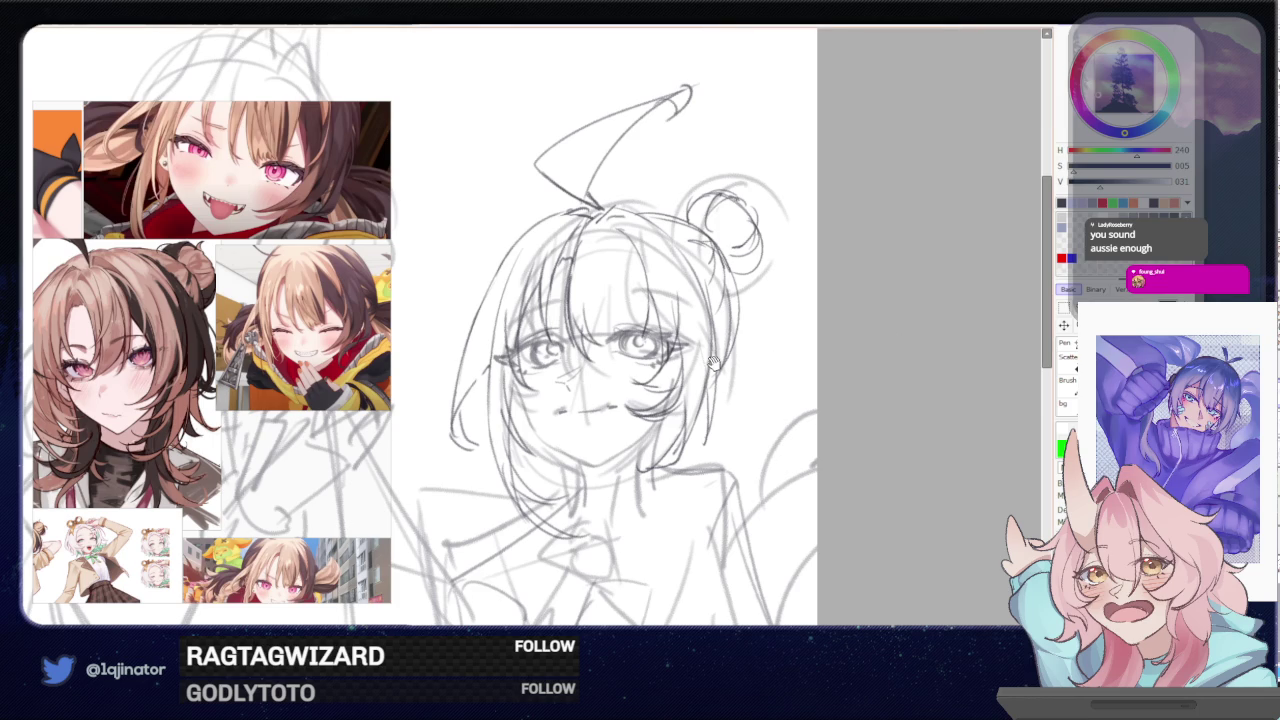
- Pan the canvas to frame the bun-haired girl's face for further refining
{"action": "left_click_drag", "start_coordinate": [705, 426], "coordinate": [692, 386]}
{"action": "left_click_drag", "start_coordinate": [656, 449], "coordinate": [661, 404]}
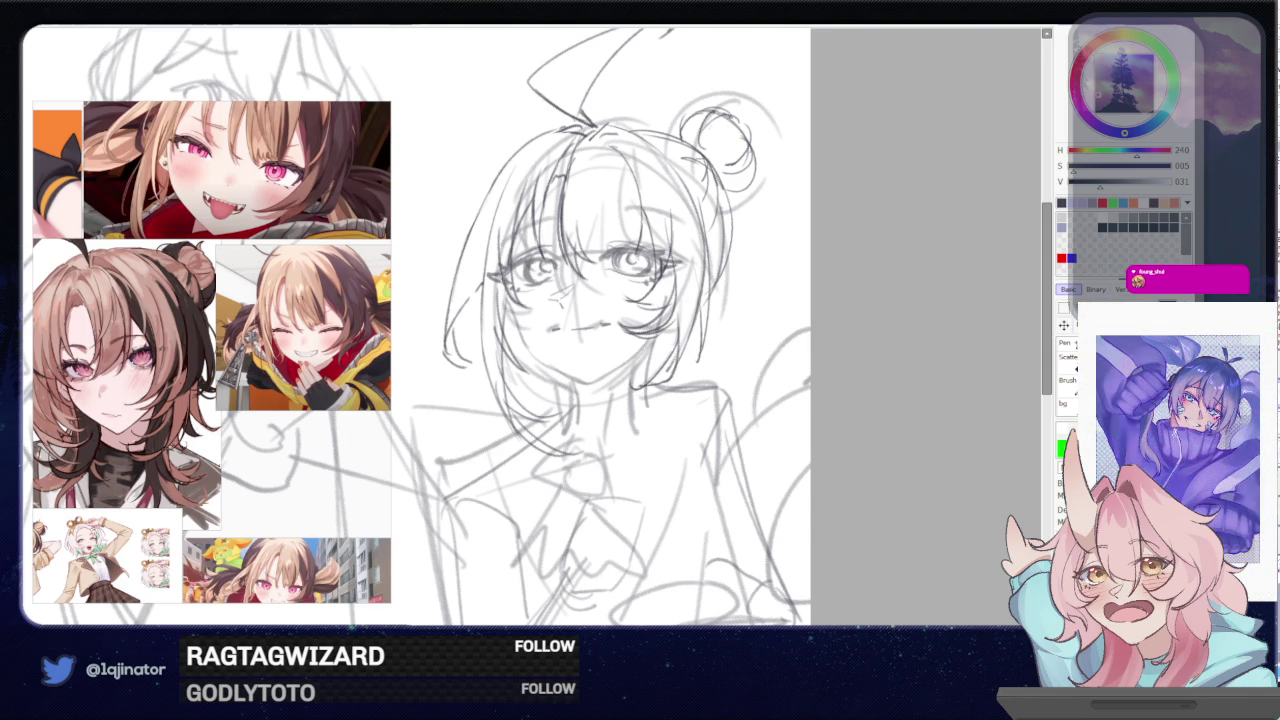
{"action": "left_click_drag", "start_coordinate": [707, 290], "coordinate": [655, 390]}
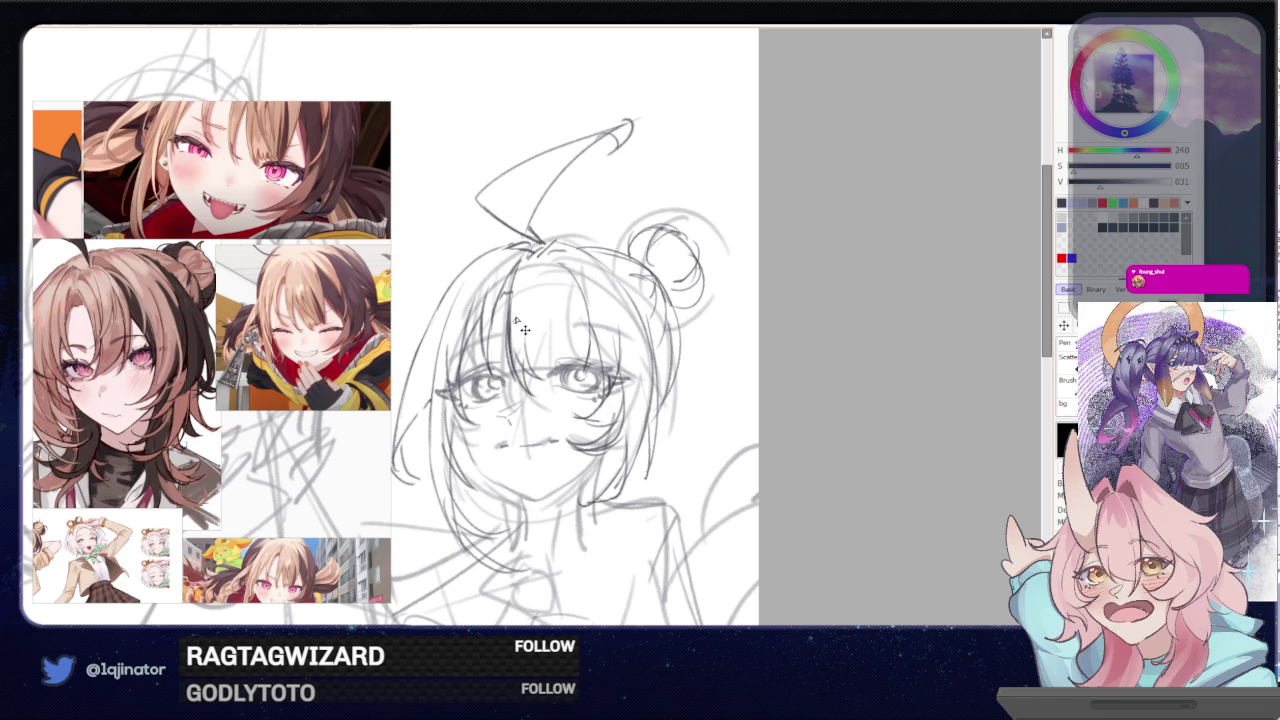
- Undo the last hair stroke, redraw the short strand, and zoom out to see the whole sketch
{"action": "key", "text": "ctrl+z"}
{"action": "left_click_drag", "start_coordinate": [548, 332], "coordinate": [528, 382]}
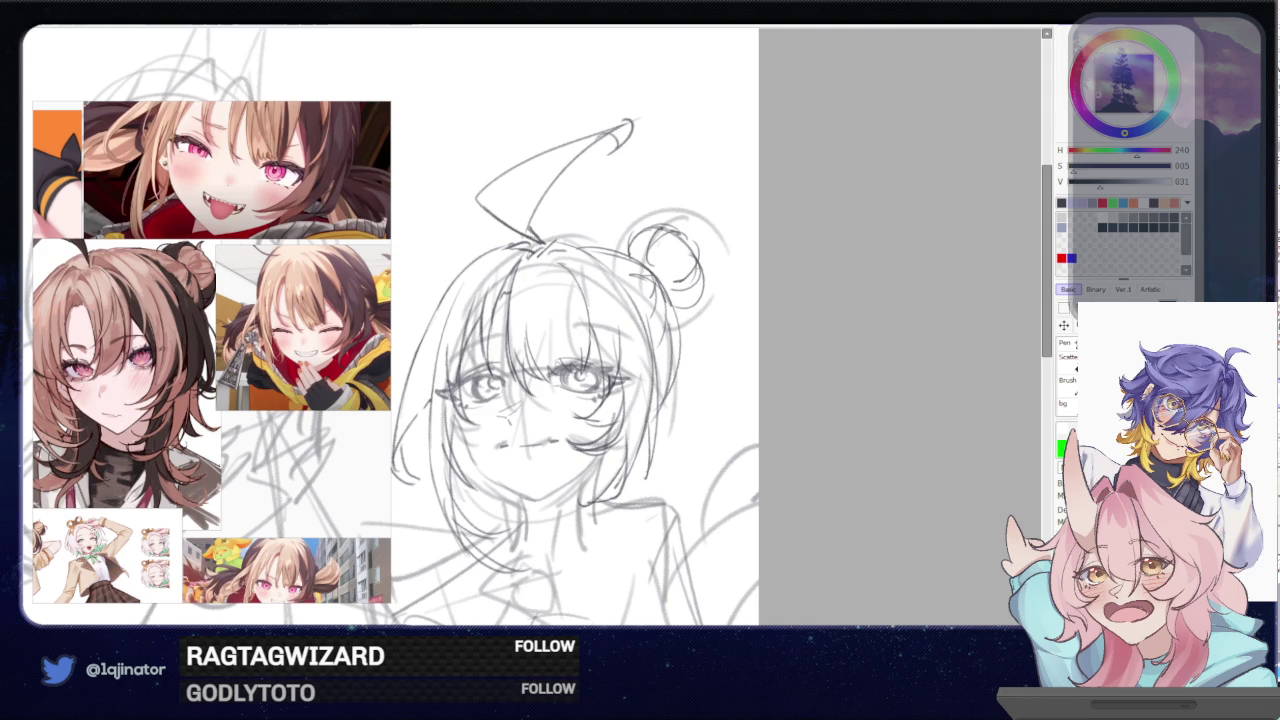
{"action": "left_click_drag", "start_coordinate": [836, 410], "coordinate": [868, 345]}
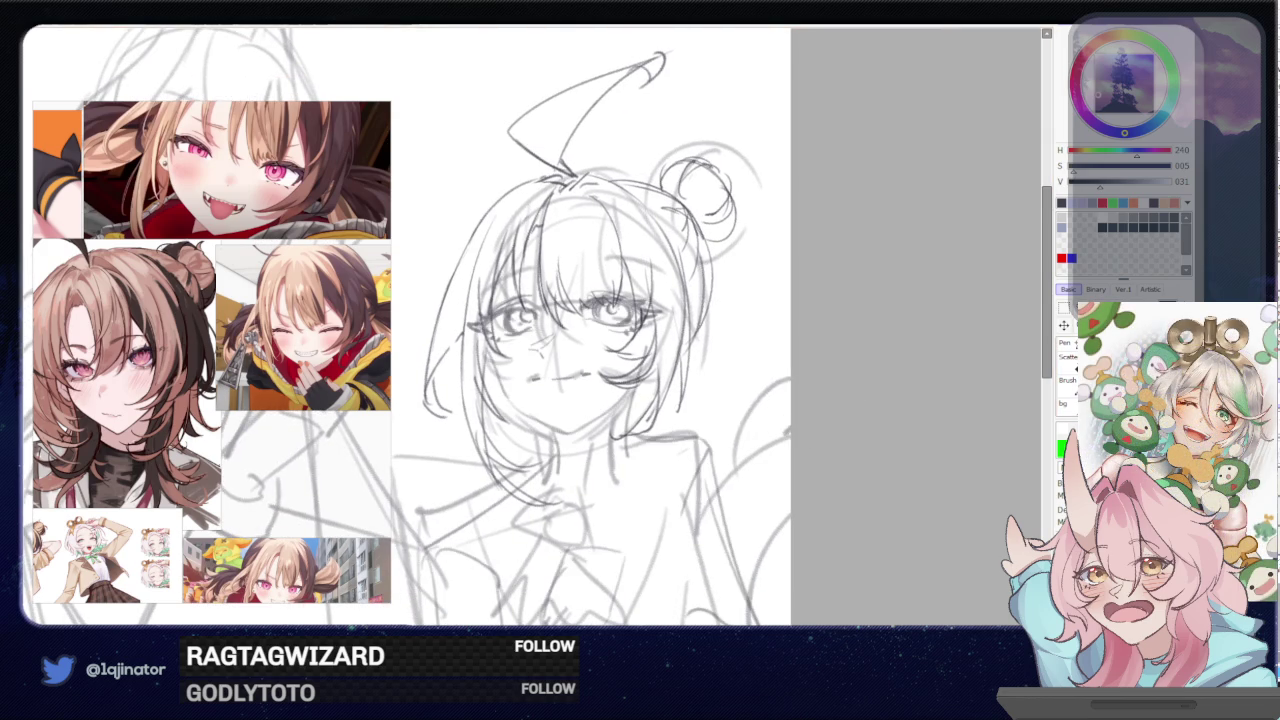
{"action": "key", "text": "ctrl+minus"}
{"action": "key", "text": "ctrl+minus"}
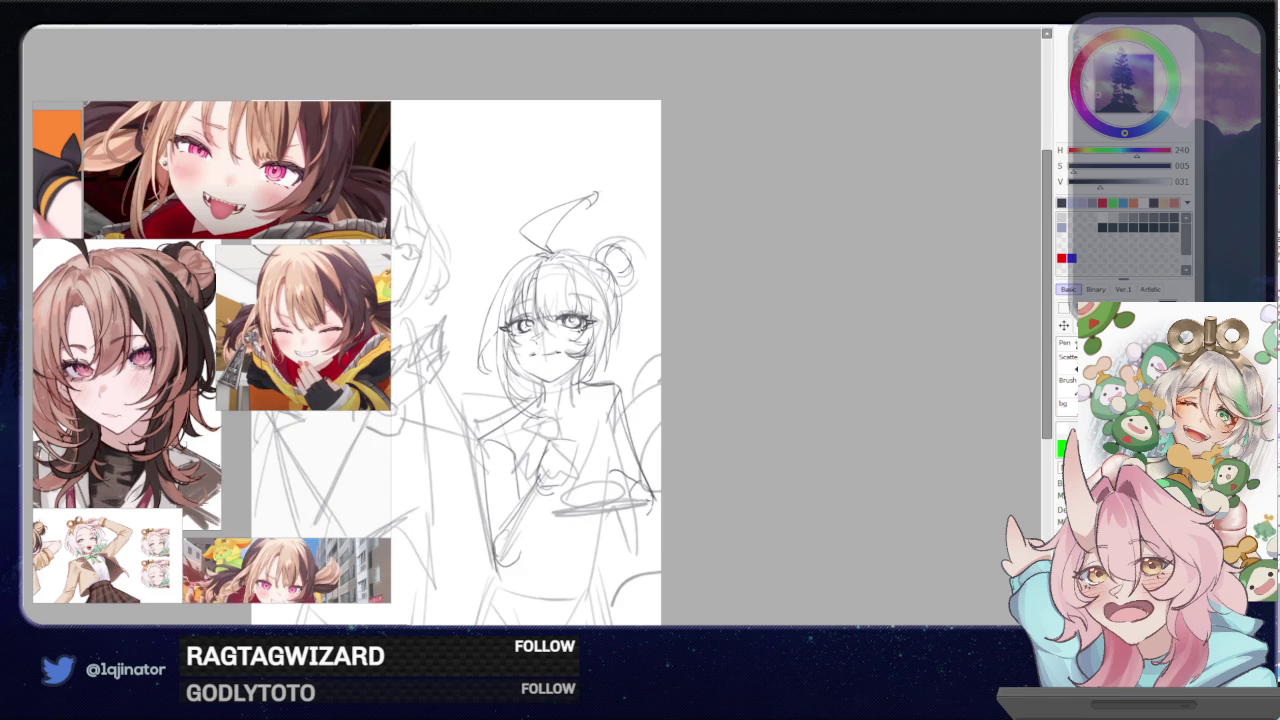
- Scale the head sketch up slightly with Ctrl+T, then add two strands along the face's left side
{"action": "key", "text": "ctrl+plus"}
{"action": "key", "text": "ctrl+plus"}
{"action": "key", "text": "ctrl+t"}
{"action": "left_click_drag", "start_coordinate": [743, 65], "coordinate": [750, 52]}
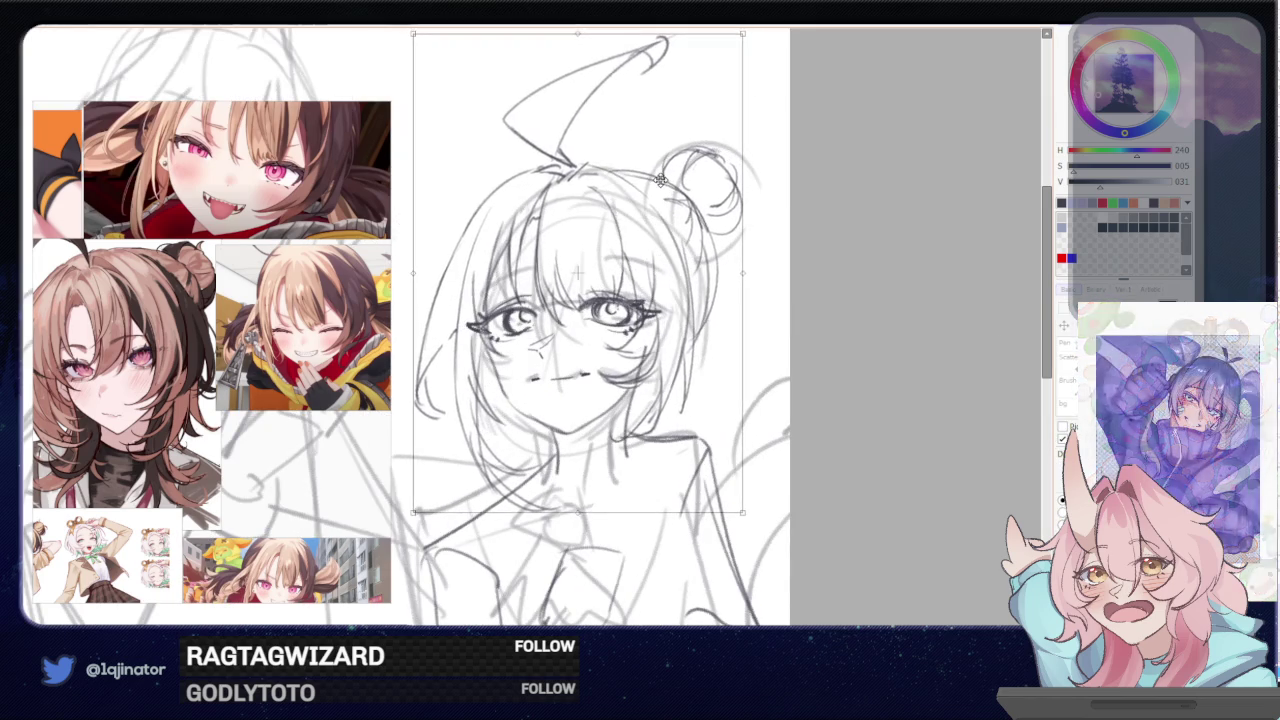
{"action": "key", "text": "Return"}
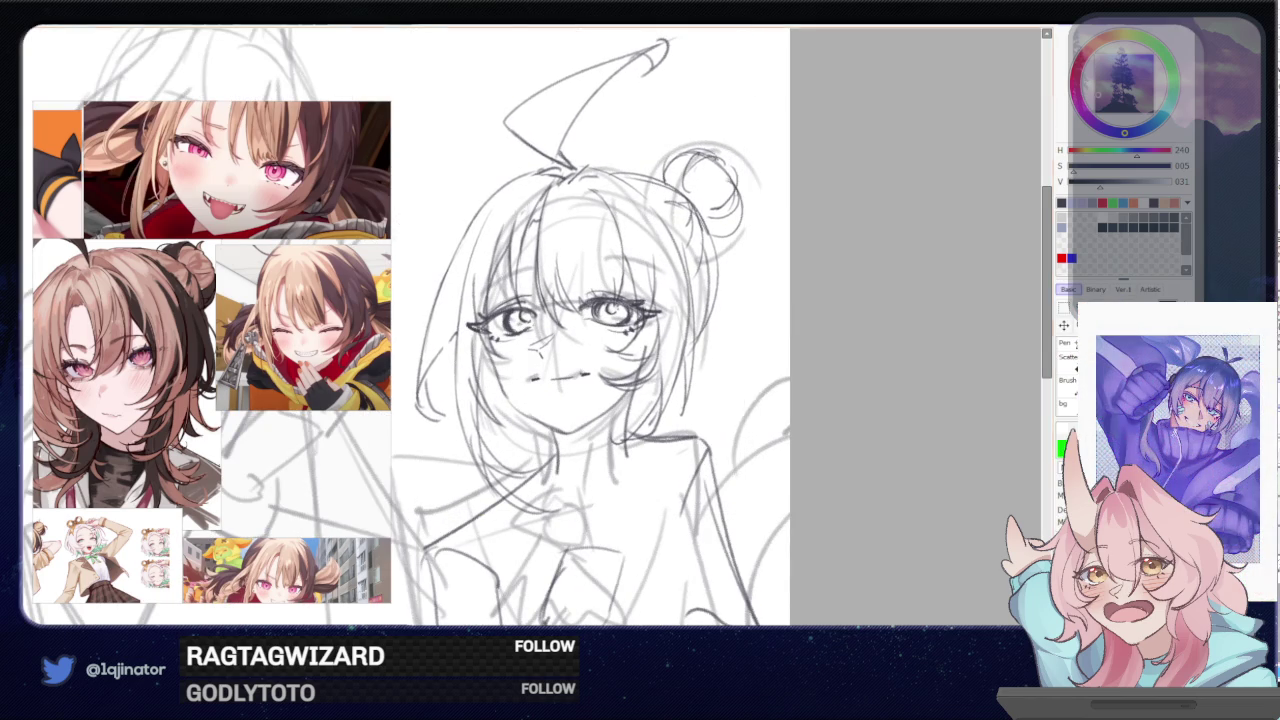
{"action": "left_click_drag", "start_coordinate": [501, 232], "coordinate": [487, 338]}
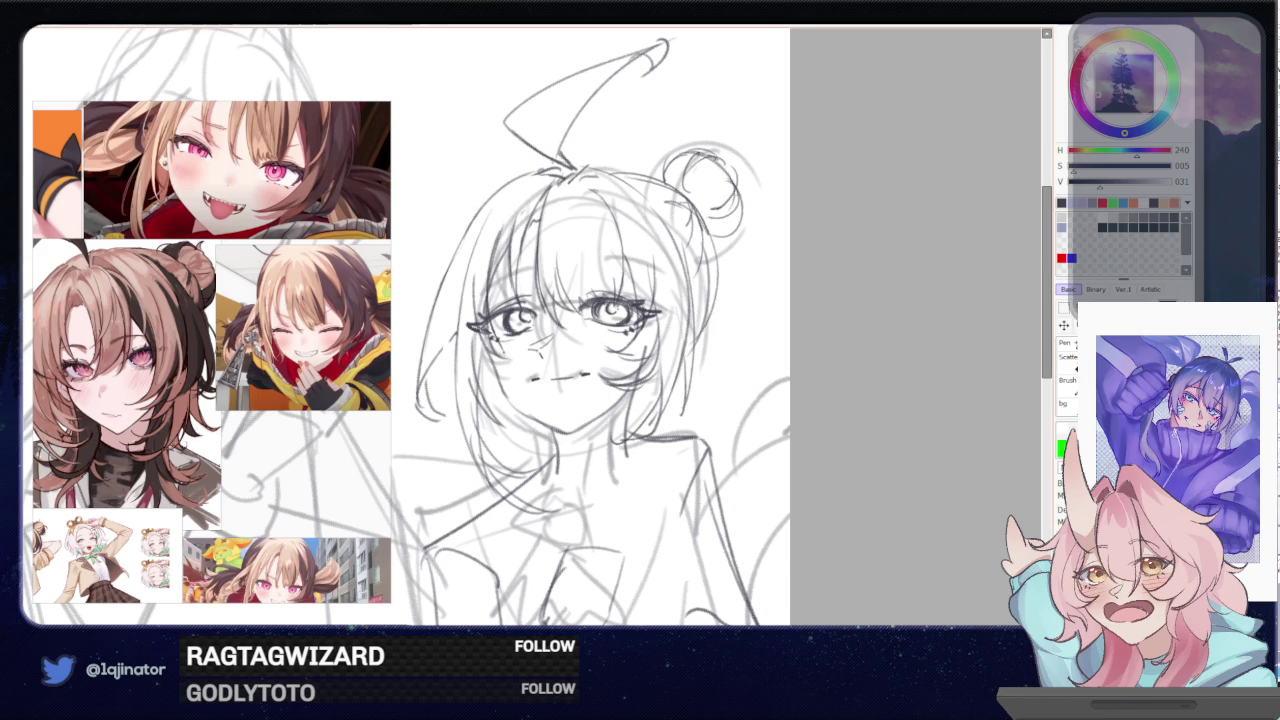
{"action": "left_click_drag", "start_coordinate": [480, 255], "coordinate": [507, 357]}
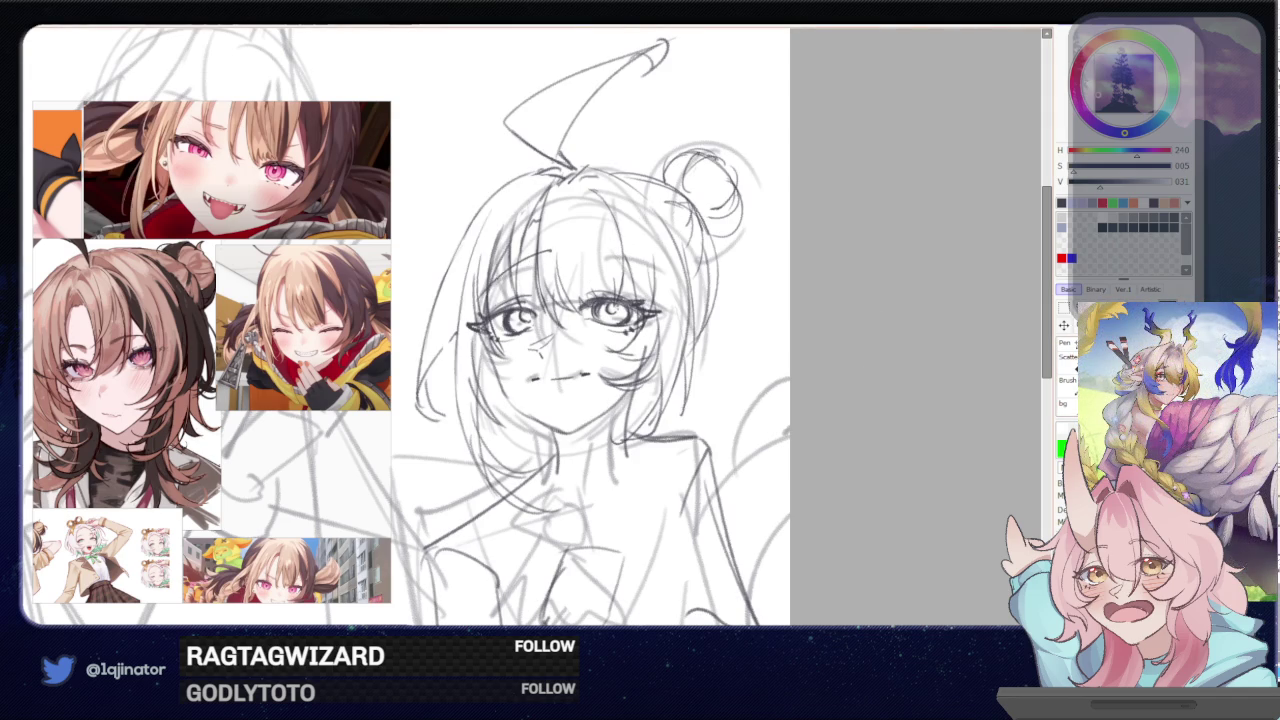
- Redraw the bang strokes across the fringe, undoing the unsatisfying attempts
{"action": "mouse_move", "coordinate": [480, 272]}
{"action": "left_mouse_down"}
{"action": "mouse_move", "coordinate": [550, 258]}
{"action": "mouse_move", "coordinate": [672, 276]}
{"action": "left_mouse_up"}
{"action": "key", "text": "ctrl+z"}
{"action": "left_click_drag", "start_coordinate": [598, 252], "coordinate": [666, 272]}
{"action": "key", "text": "ctrl+z"}
{"action": "left_click_drag", "start_coordinate": [596, 252], "coordinate": [668, 272]}
{"action": "key", "text": "ctrl+z"}
{"action": "key", "text": "ctrl+z"}
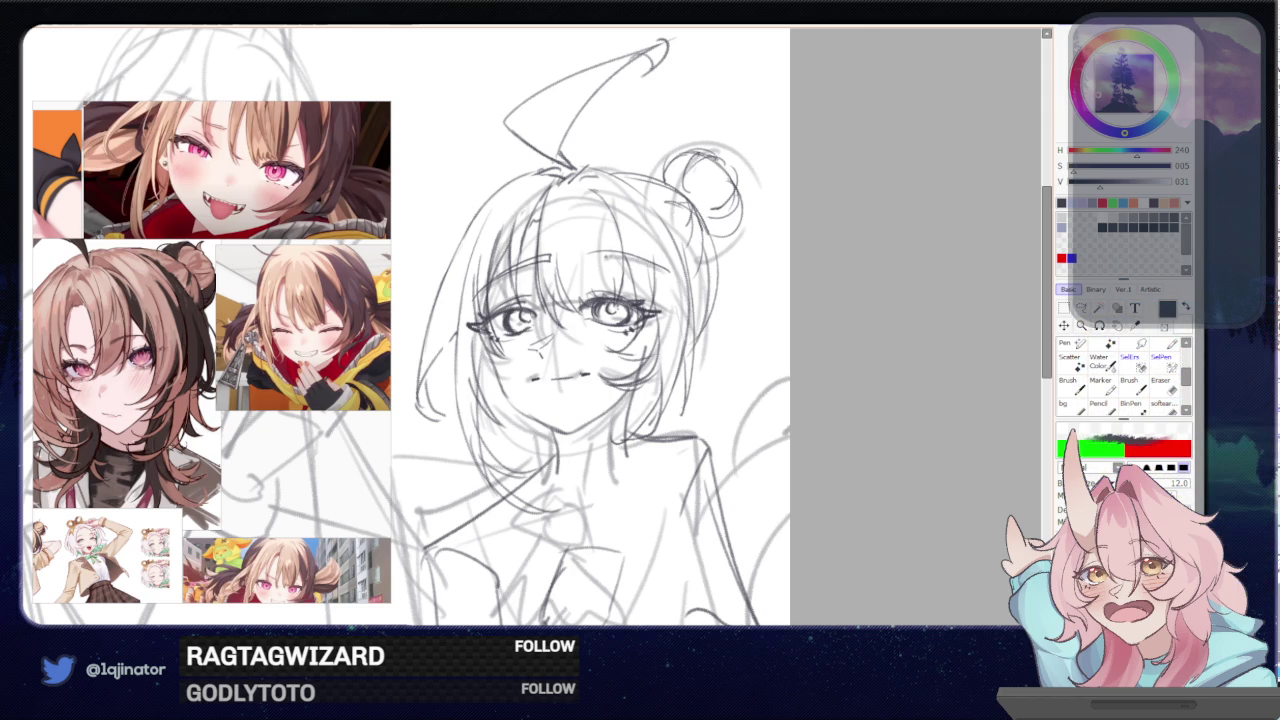
{"action": "left_click_drag", "start_coordinate": [588, 253], "coordinate": [626, 258]}
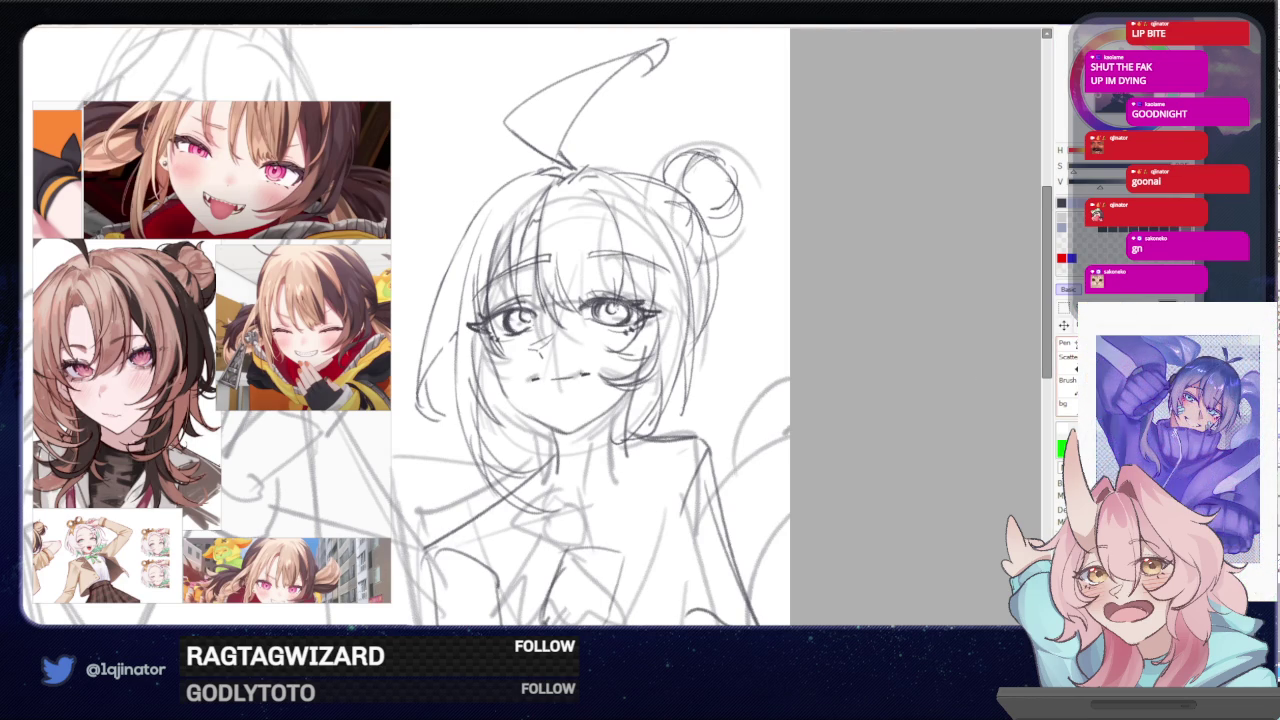
- Redraw the small nose strokes and zoom out on the sketch
{"action": "left_click_drag", "start_coordinate": [735, 395], "coordinate": [725, 381]}
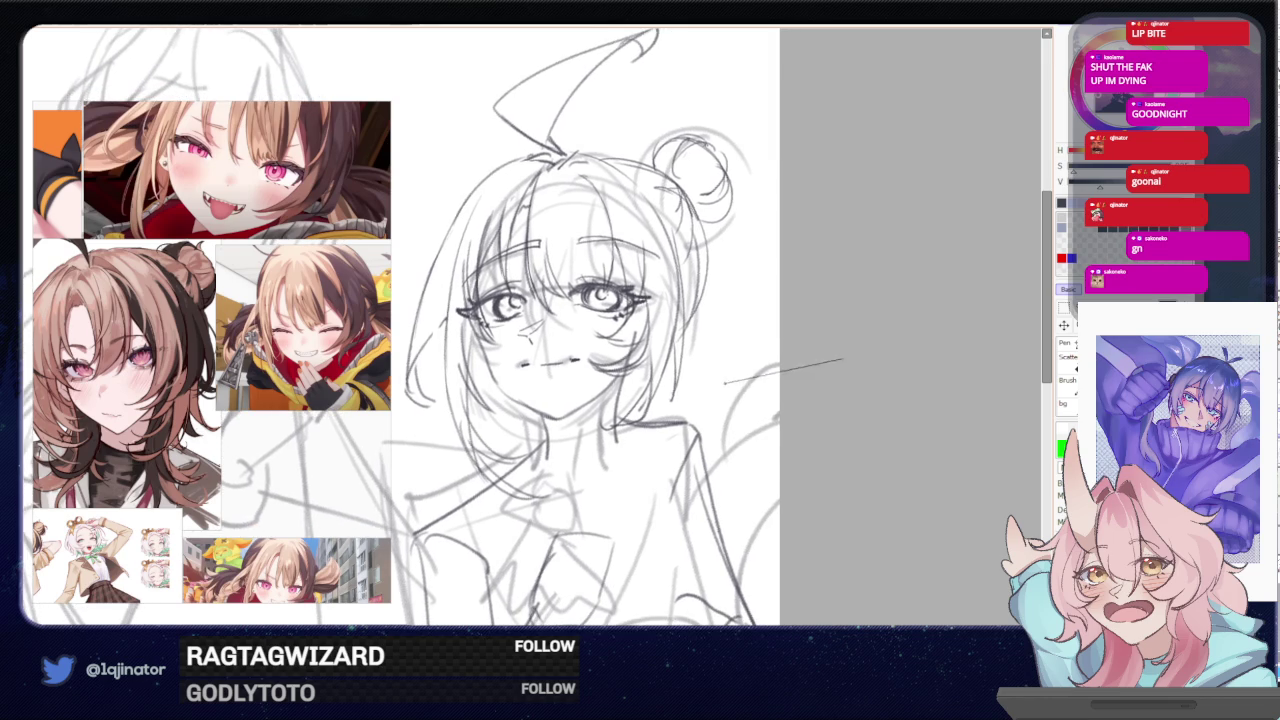
{"action": "scroll", "coordinate": [725, 381], "scroll_direction": "down", "scroll_amount": 5}
{"action": "scroll", "coordinate": [725, 381], "scroll_direction": "up", "scroll_amount": 7}
{"action": "mouse_move", "coordinate": [526, 338]}
{"action": "left_mouse_down"}
{"action": "mouse_move", "coordinate": [542, 322]}
{"action": "mouse_move", "coordinate": [553, 345]}
{"action": "mouse_move", "coordinate": [536, 318]}
{"action": "left_mouse_up"}
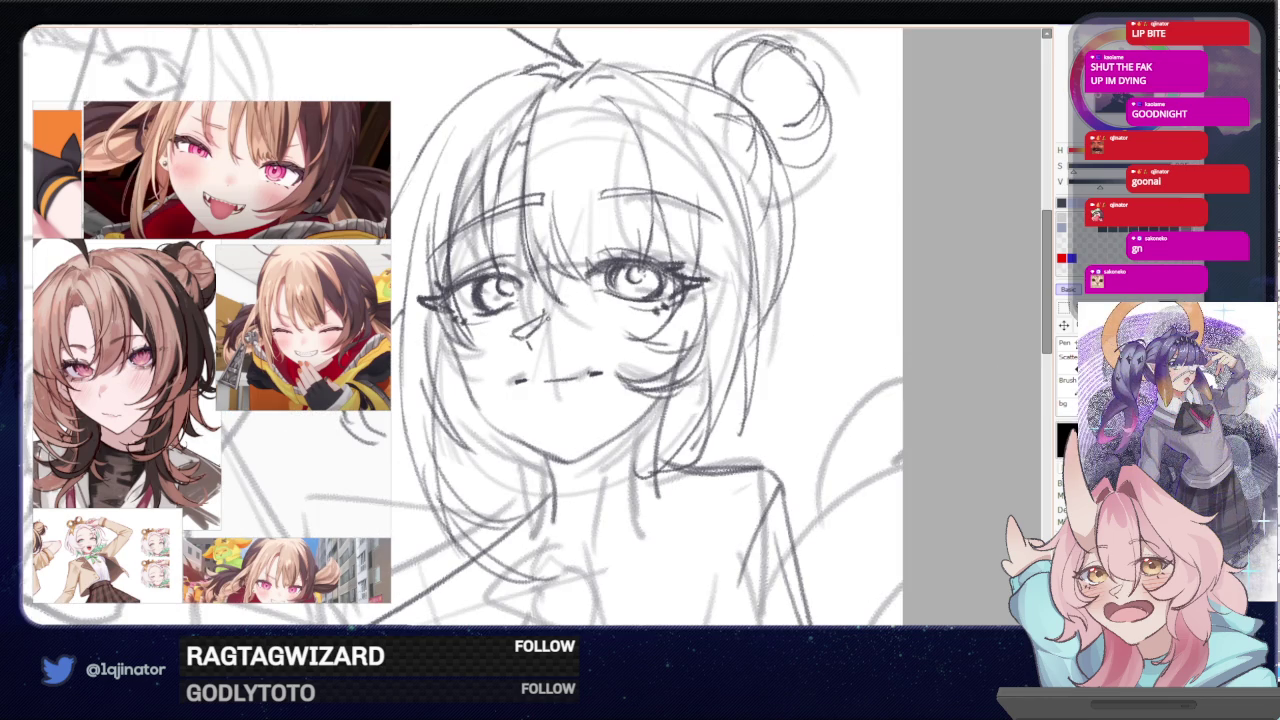
{"action": "scroll", "coordinate": [766, 307], "scroll_direction": "down", "scroll_amount": 3}
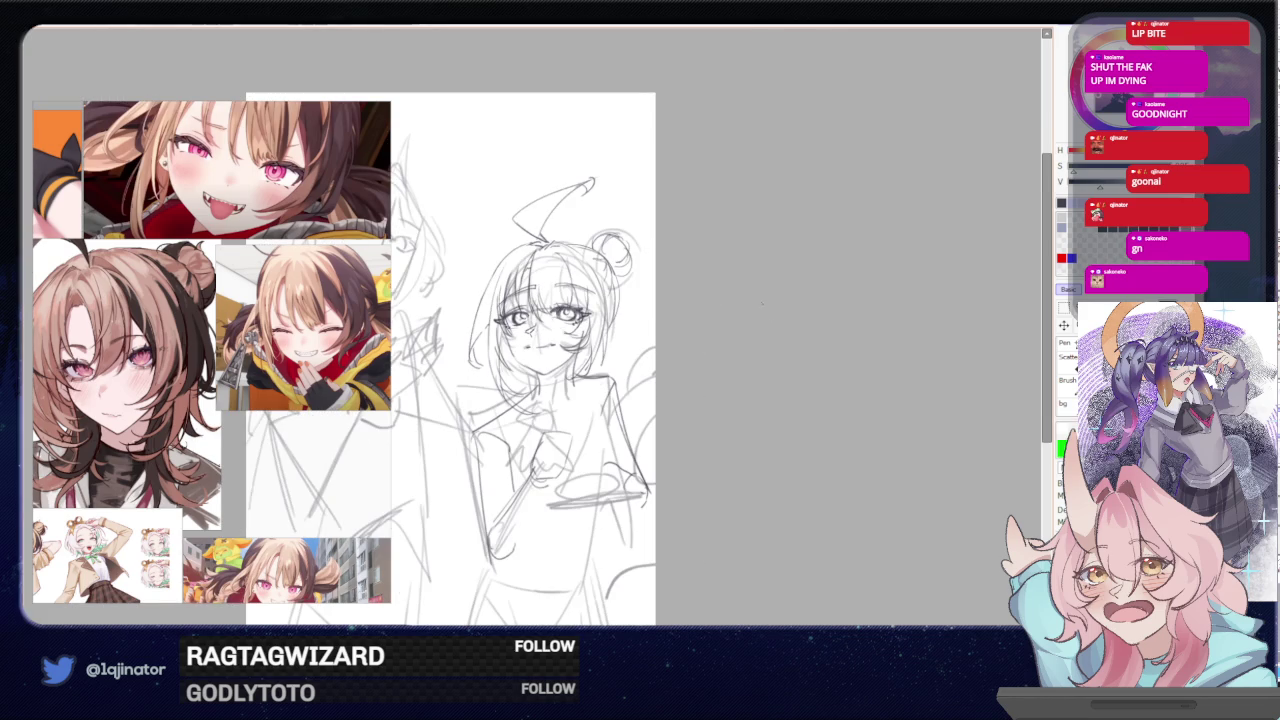
- Remove two stray sketch strokes, toggling the darker head lineart to compare
{"action": "scroll", "coordinate": [745, 300], "scroll_direction": "down", "scroll_amount": 2}
{"action": "mouse_move", "coordinate": [686, 423]}
{"action": "left_mouse_down"}
{"action": "mouse_move", "coordinate": [664, 410]}
{"action": "mouse_move", "coordinate": [708, 410]}
{"action": "left_mouse_up"}
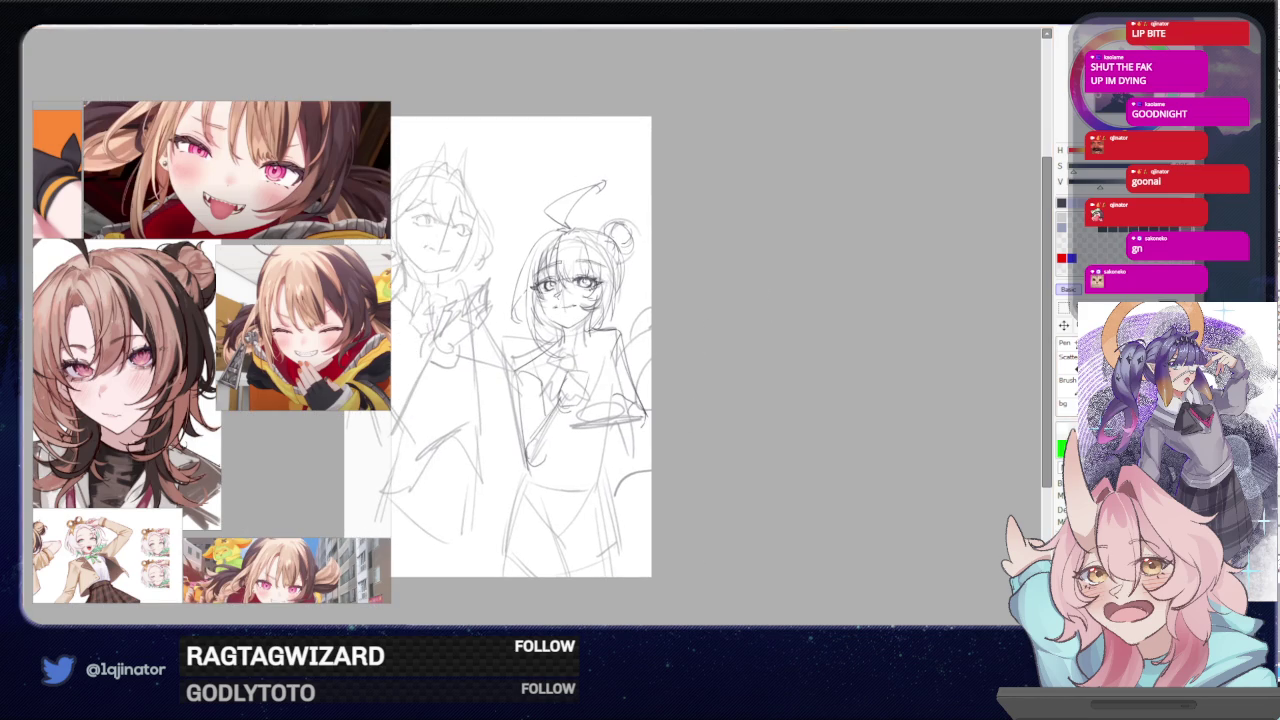
{"action": "key", "text": "ctrl+z"}
{"action": "key", "text": "ctrl+y"}
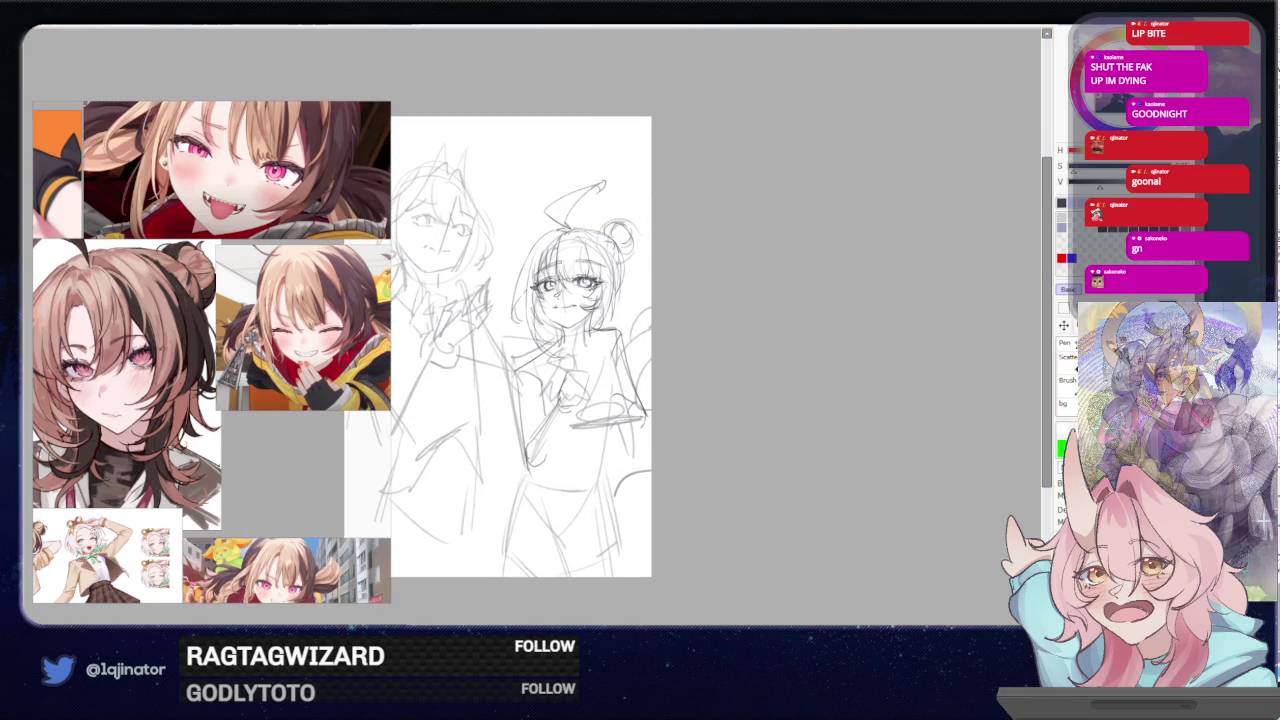
{"action": "key", "text": "ctrl+z"}
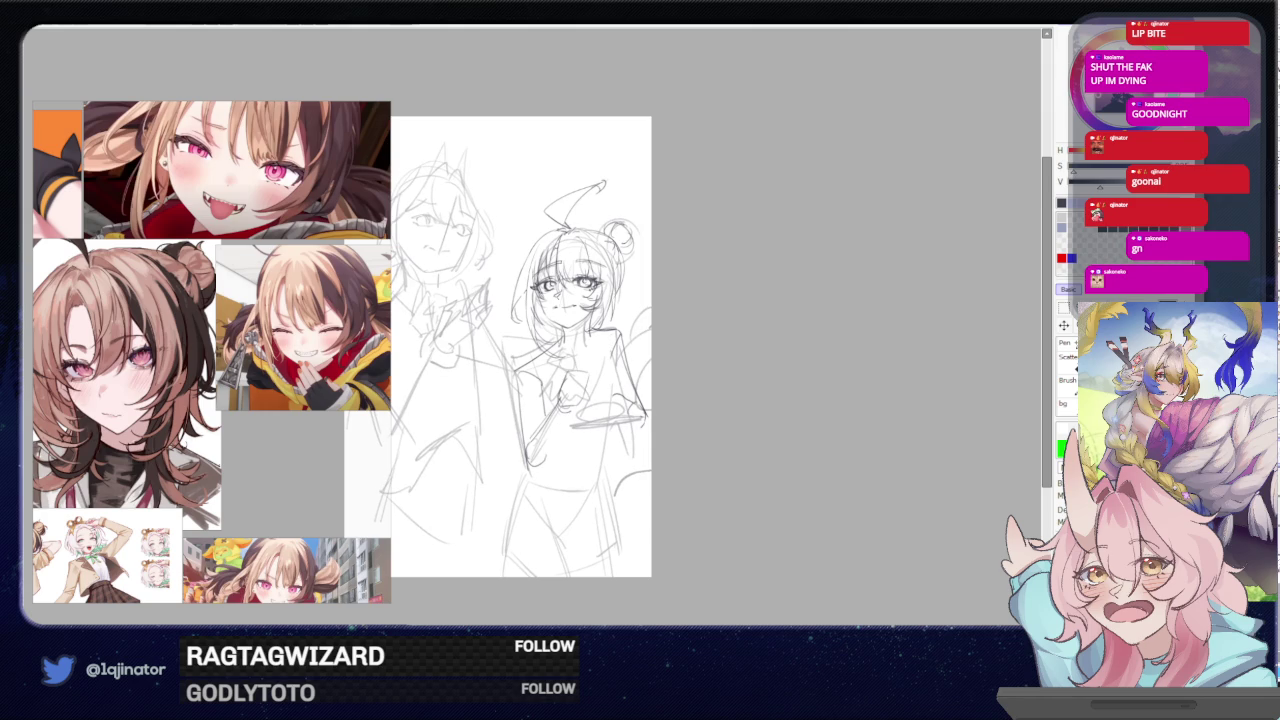
{"action": "key", "text": "ctrl+z"}
{"action": "key", "text": "ctrl+y"}
- Zoom in on the face, try short strokes atop the head, undo them, and zoom out
{"action": "scroll", "coordinate": [573, 388], "scroll_direction": "up", "scroll_amount": 2}
{"action": "scroll", "coordinate": [573, 388], "scroll_direction": "up", "scroll_amount": 2}
{"action": "left_click_drag", "start_coordinate": [573, 388], "coordinate": [603, 440]}
{"action": "left_click_drag", "start_coordinate": [560, 270], "coordinate": [690, 238]}
{"action": "key", "text": "ctrl+z"}
{"action": "left_click_drag", "start_coordinate": [554, 282], "coordinate": [684, 244]}
{"action": "key", "text": "ctrl+z"}
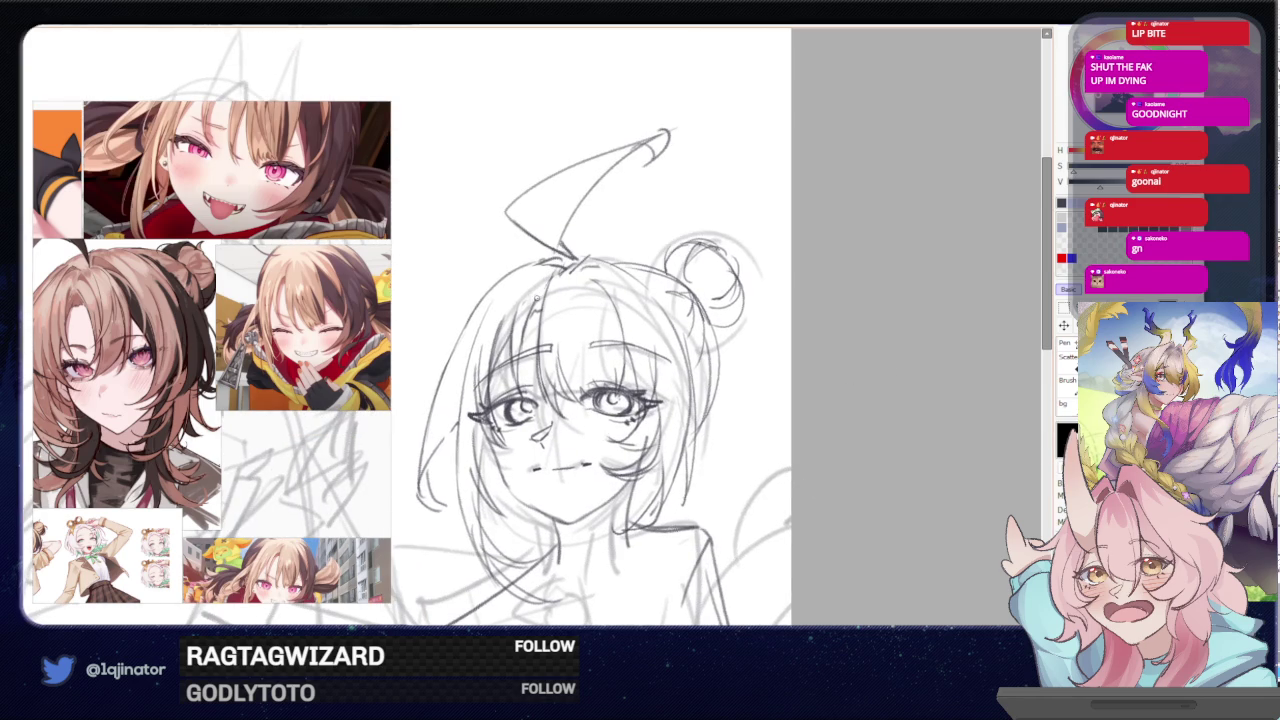
{"action": "left_click_drag", "start_coordinate": [524, 280], "coordinate": [536, 292]}
{"action": "key", "text": "ctrl+z"}
{"action": "key", "text": "ctrl+minus"}
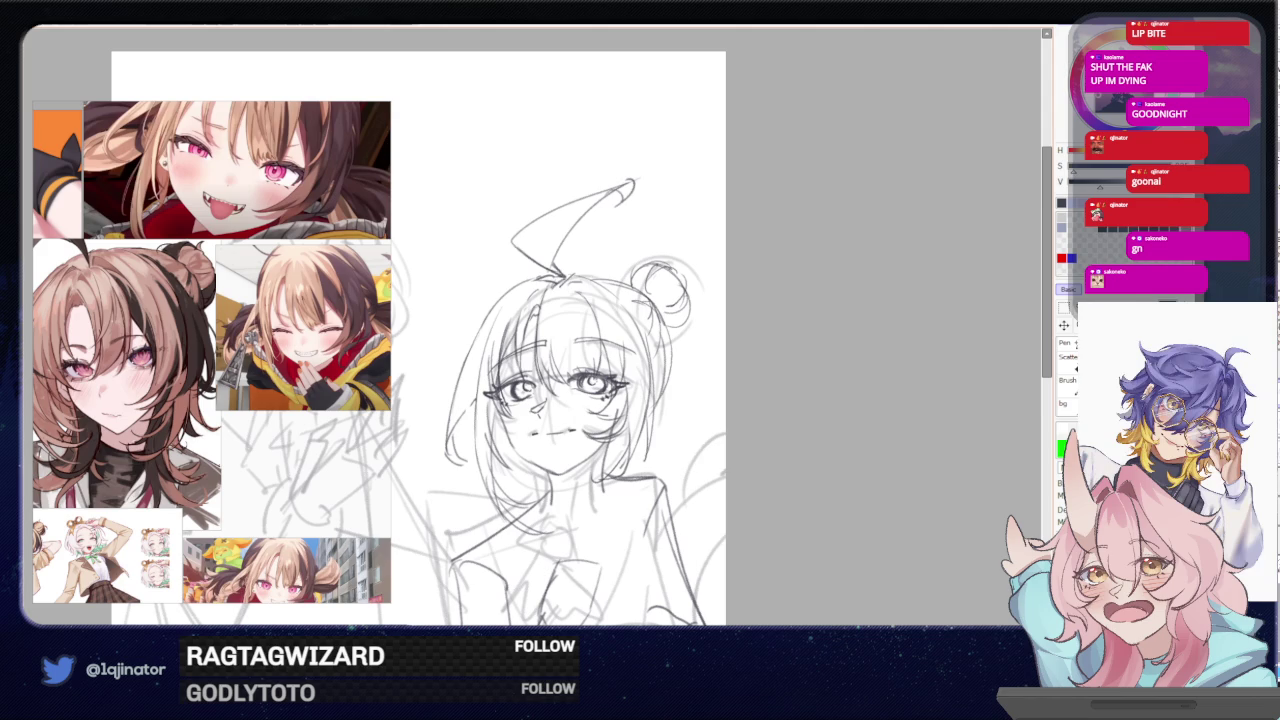
- Swap the active colour between black and the other colour, then mirror the view horizontally
{"action": "key", "text": "x"}
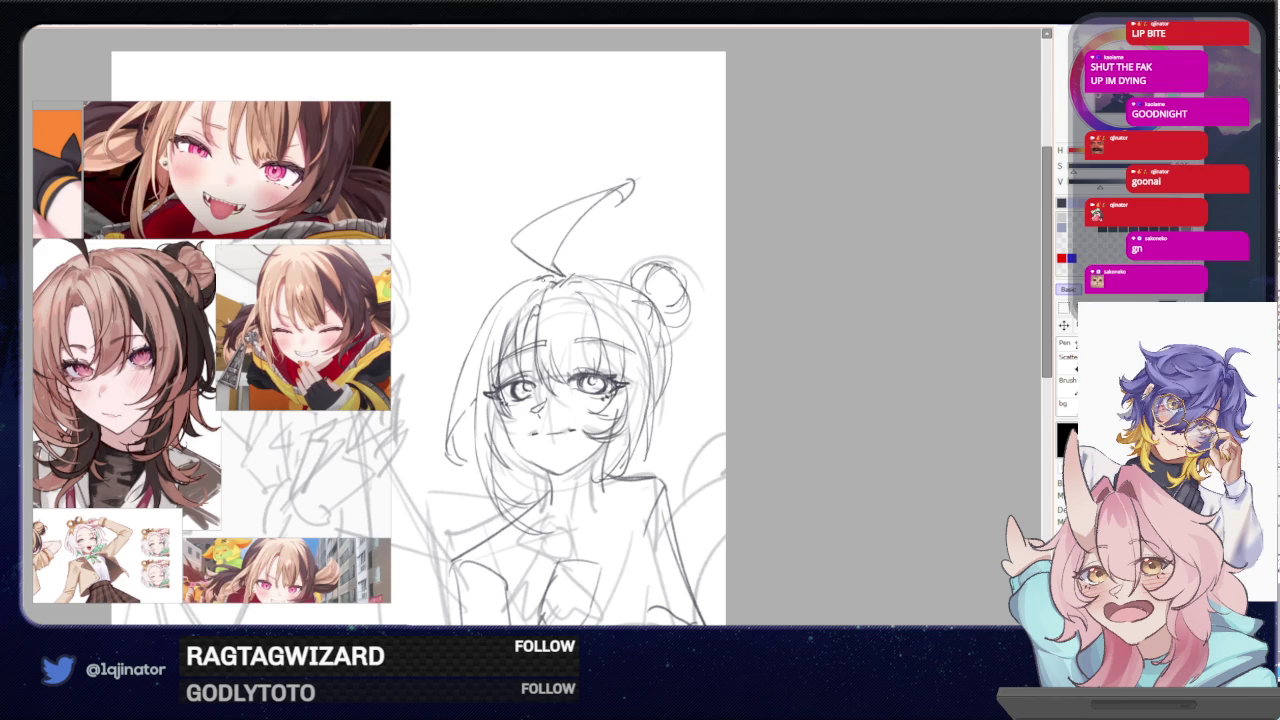
{"action": "key", "text": "x"}
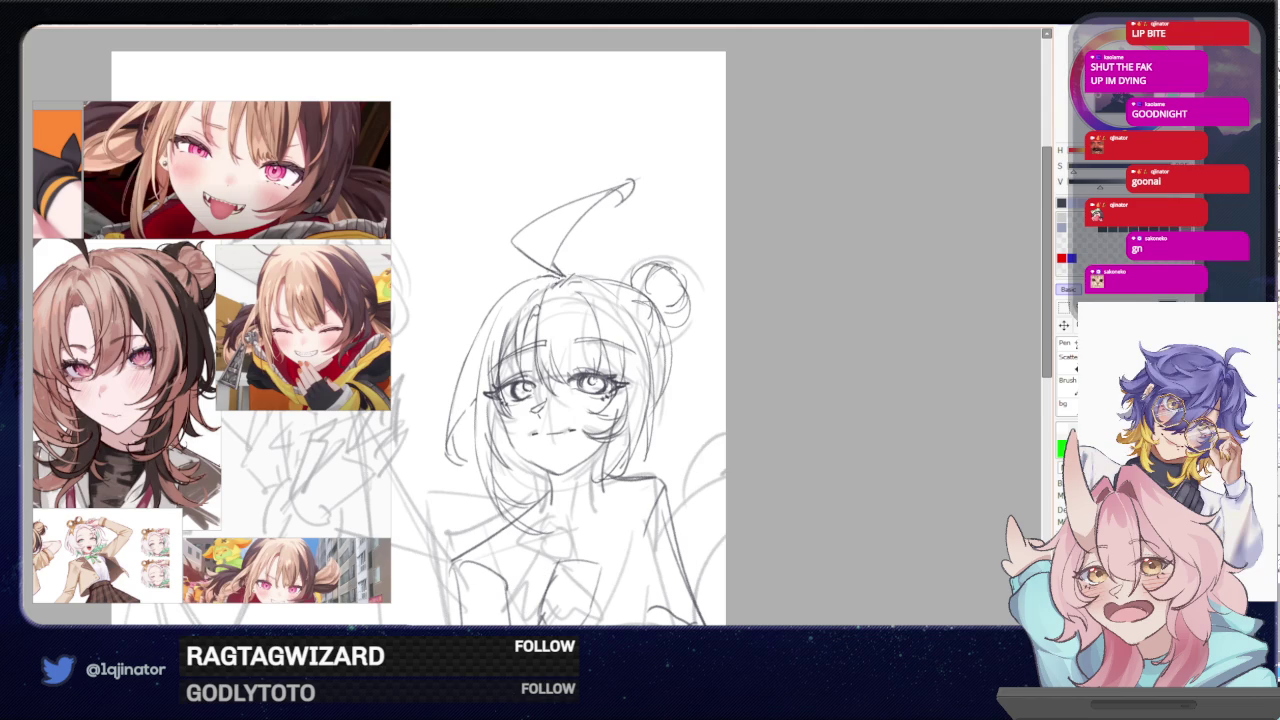
{"action": "key", "text": "x"}
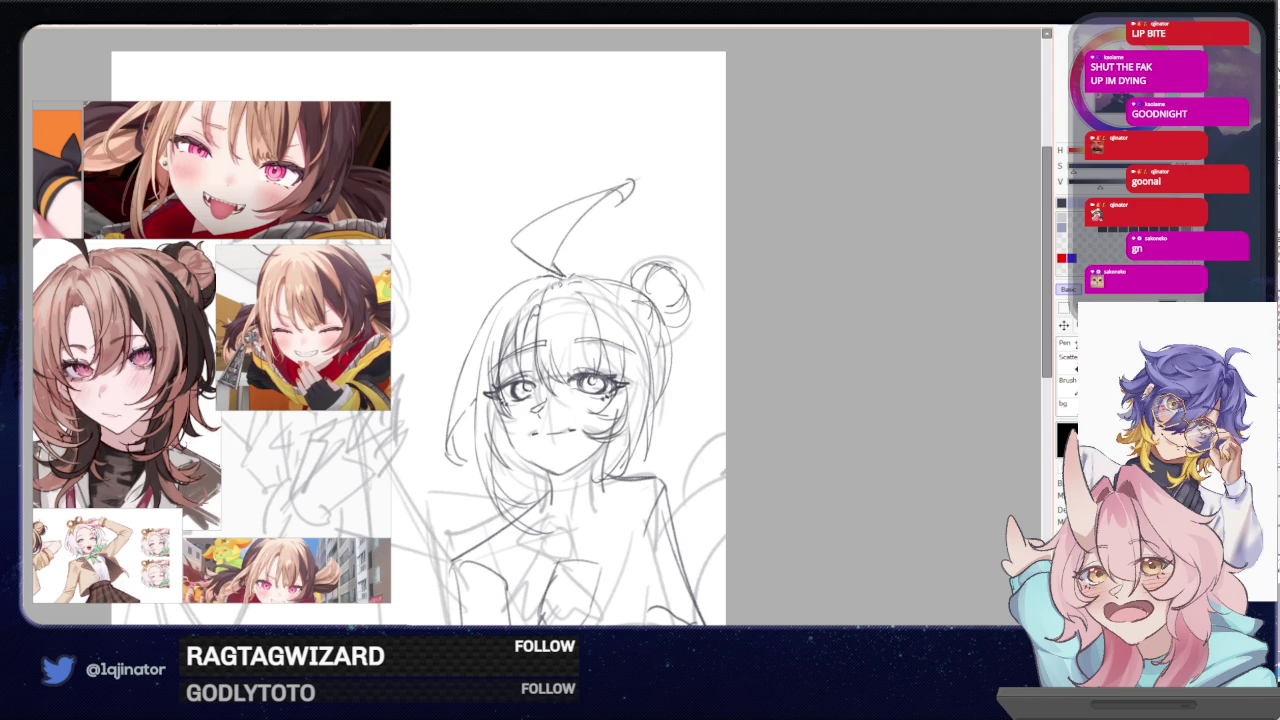
{"action": "key", "text": "x"}
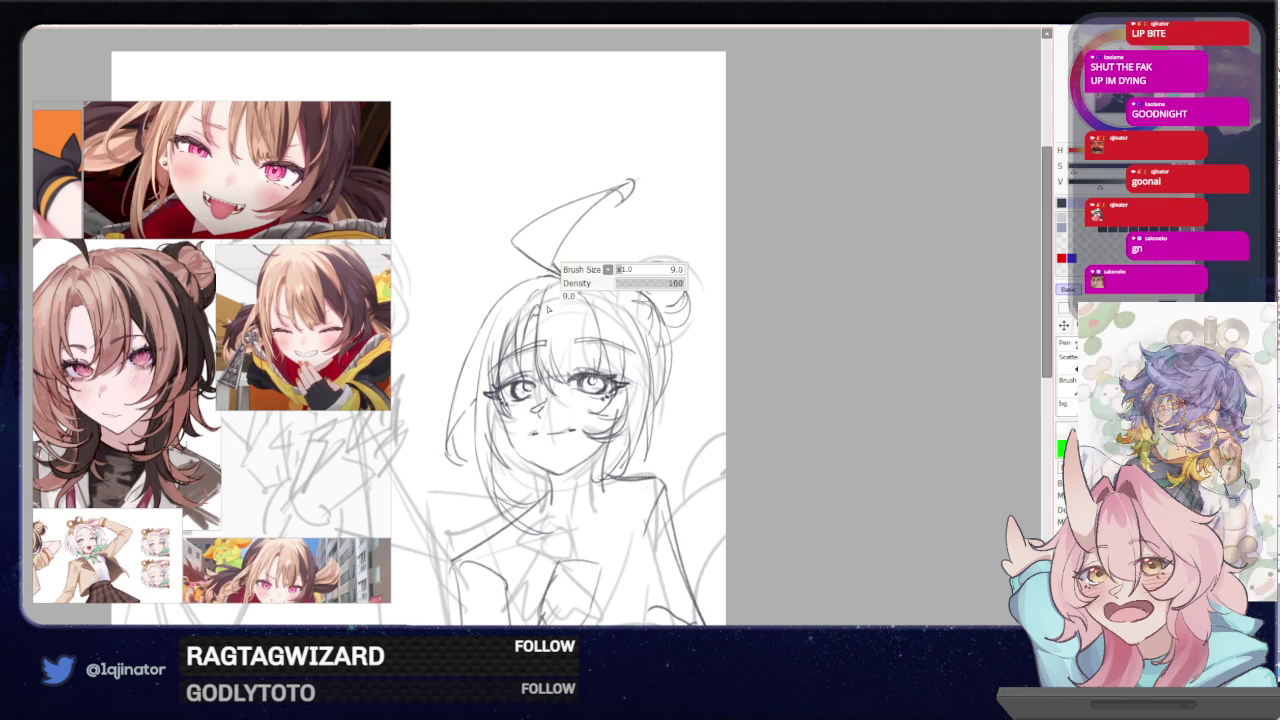
{"action": "key", "text": "x"}
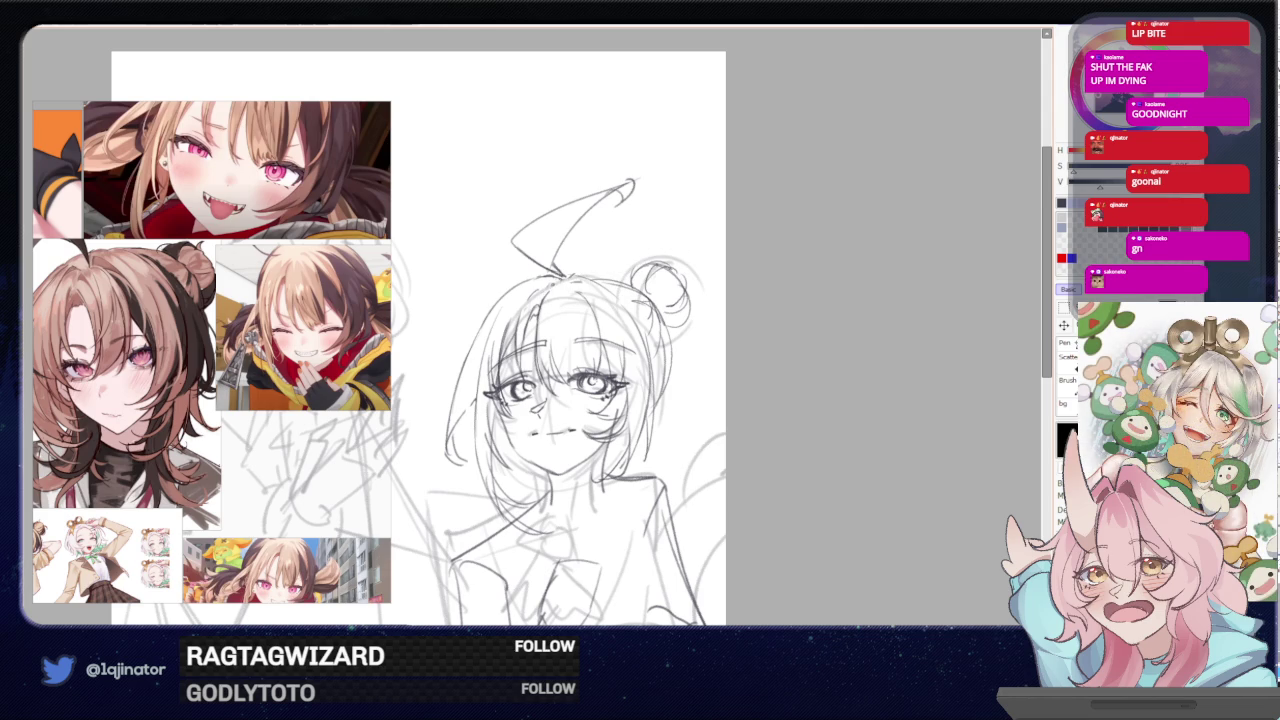
{"action": "key", "text": "x"}
{"action": "key", "text": "h"}
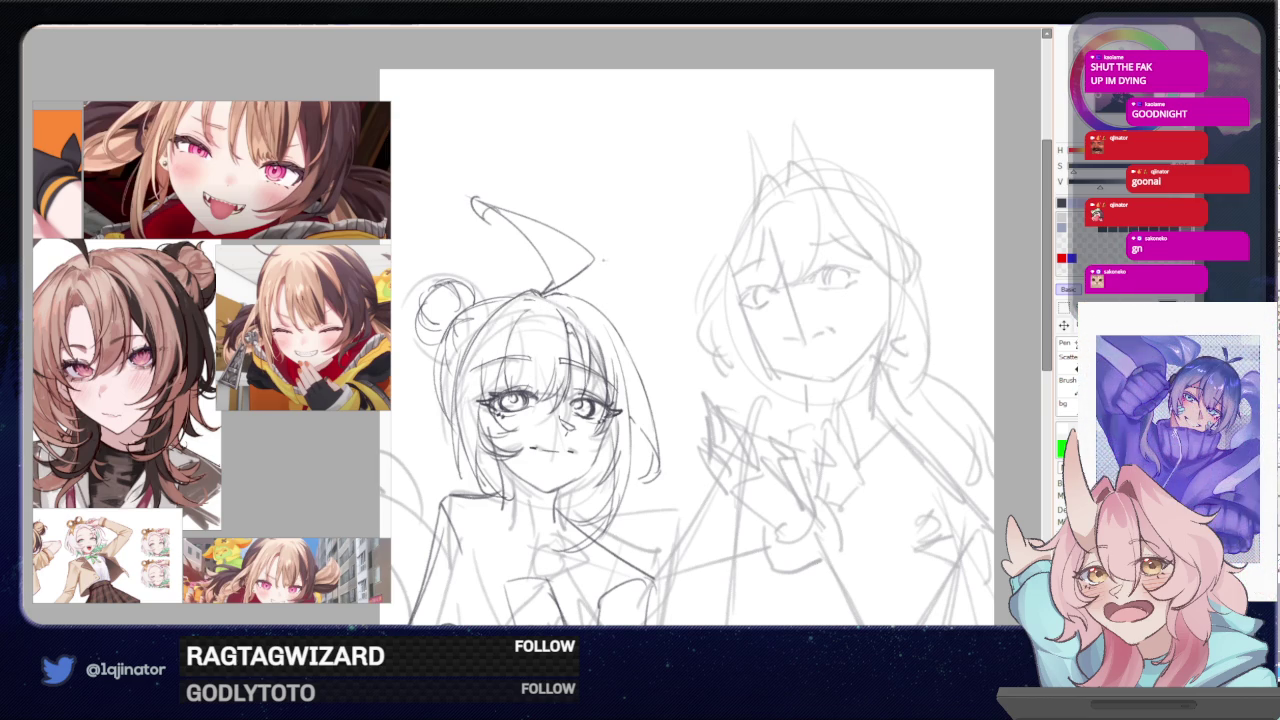
- Mirror the view and sketch a stroke on the upper-left hair, then undo it
{"action": "scroll", "coordinate": [585, 365], "scroll_direction": "down", "scroll_amount": 1}
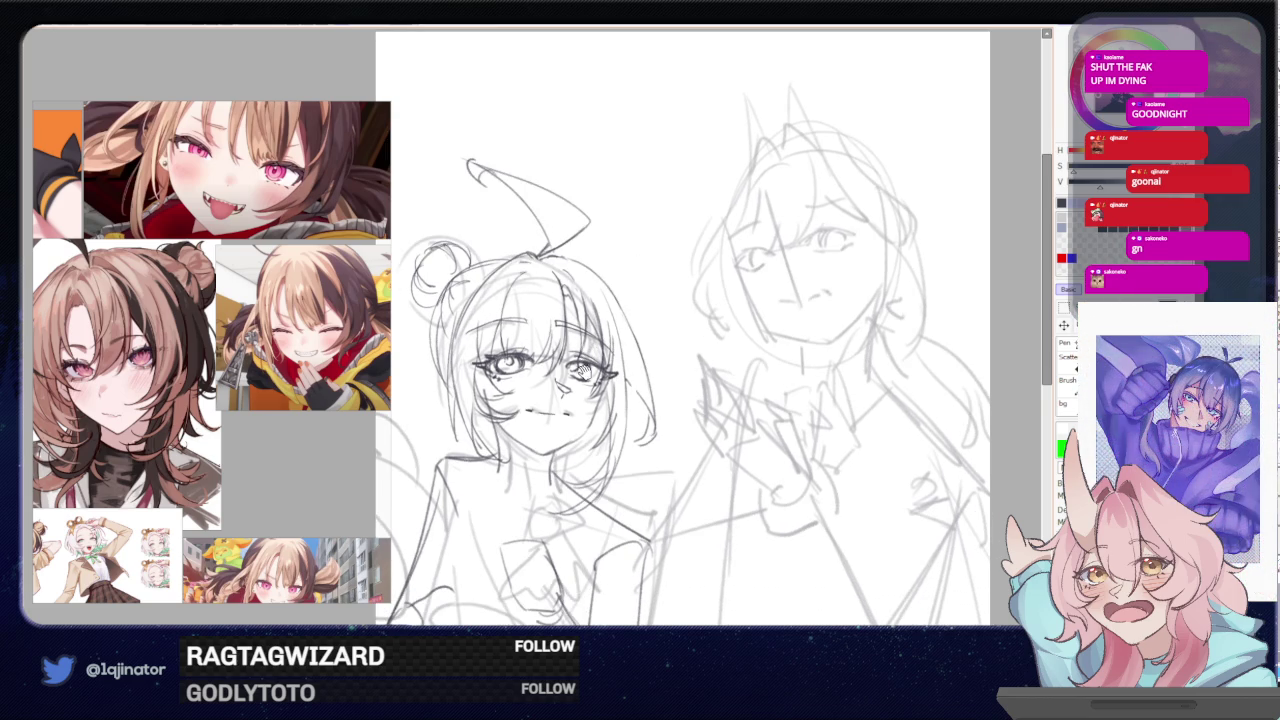
{"action": "key", "text": "h"}
{"action": "scroll", "coordinate": [555, 365], "scroll_direction": "down", "scroll_amount": 1}
{"action": "scroll", "coordinate": [778, 252], "scroll_direction": "left", "scroll_amount": 1}
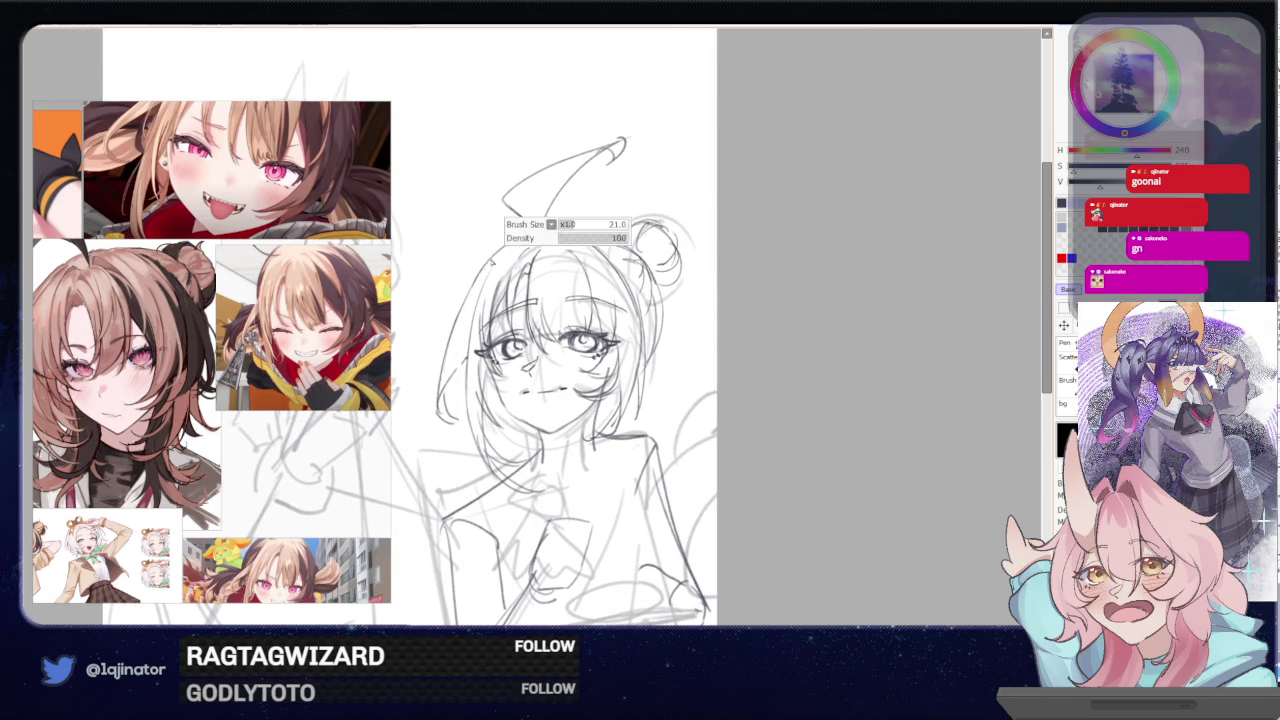
{"action": "left_click_drag", "start_coordinate": [468, 294], "coordinate": [436, 394]}
{"action": "key", "text": "ctrl+z"}
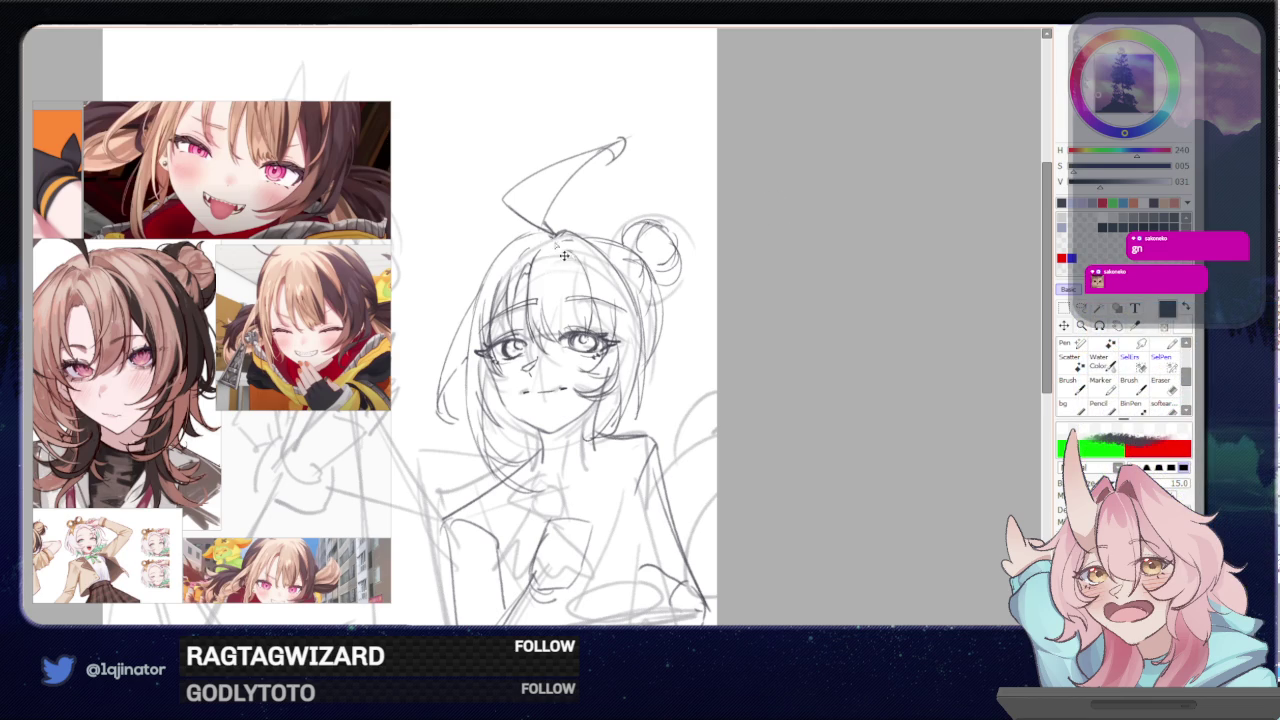
- Redraw a faint stroke inside the hair, toggle eraser and pen, and mirror the view back
{"action": "left_click_drag", "start_coordinate": [552, 240], "coordinate": [484, 284]}
{"action": "key", "text": "ctrl+z"}
{"action": "left_click_drag", "start_coordinate": [540, 234], "coordinate": [484, 296]}
{"action": "key", "text": "e"}
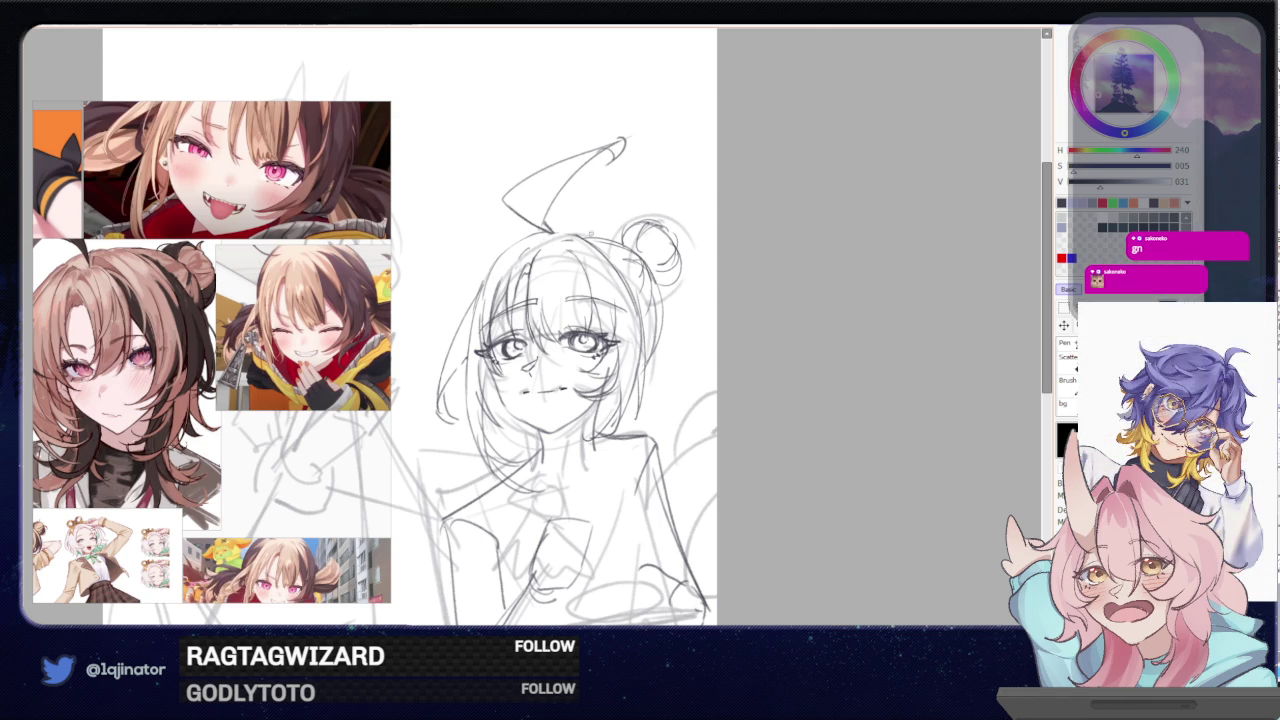
{"action": "key", "text": "n"}
{"action": "key", "text": "h"}
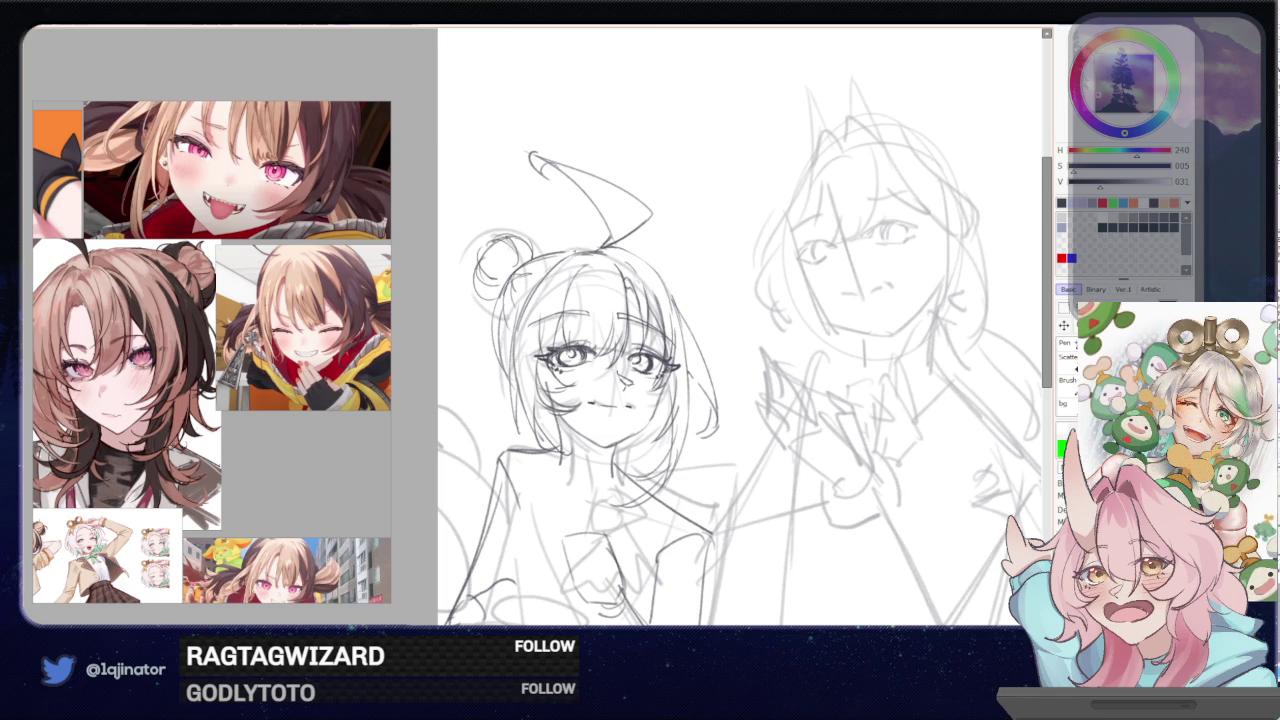
- Mirror the view, erase the hair's left side and redraw its outline darker with the black pen
{"action": "key", "text": "h"}
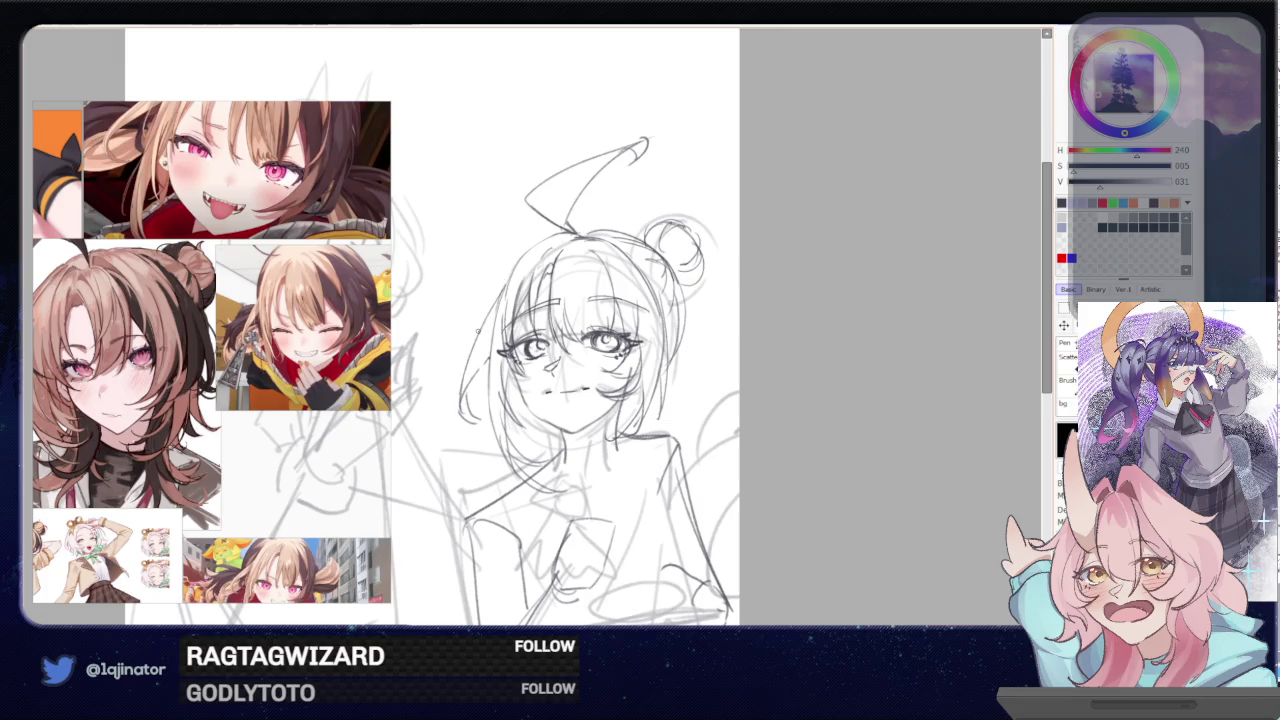
{"action": "left_click_drag", "start_coordinate": [504, 284], "coordinate": [460, 406]}
{"action": "left_click_drag", "start_coordinate": [472, 350], "coordinate": [460, 394]}
{"action": "left_click_drag", "start_coordinate": [504, 290], "coordinate": [463, 416]}
{"action": "key", "text": "ctrl+z"}
{"action": "left_click_drag", "start_coordinate": [507, 284], "coordinate": [462, 395]}
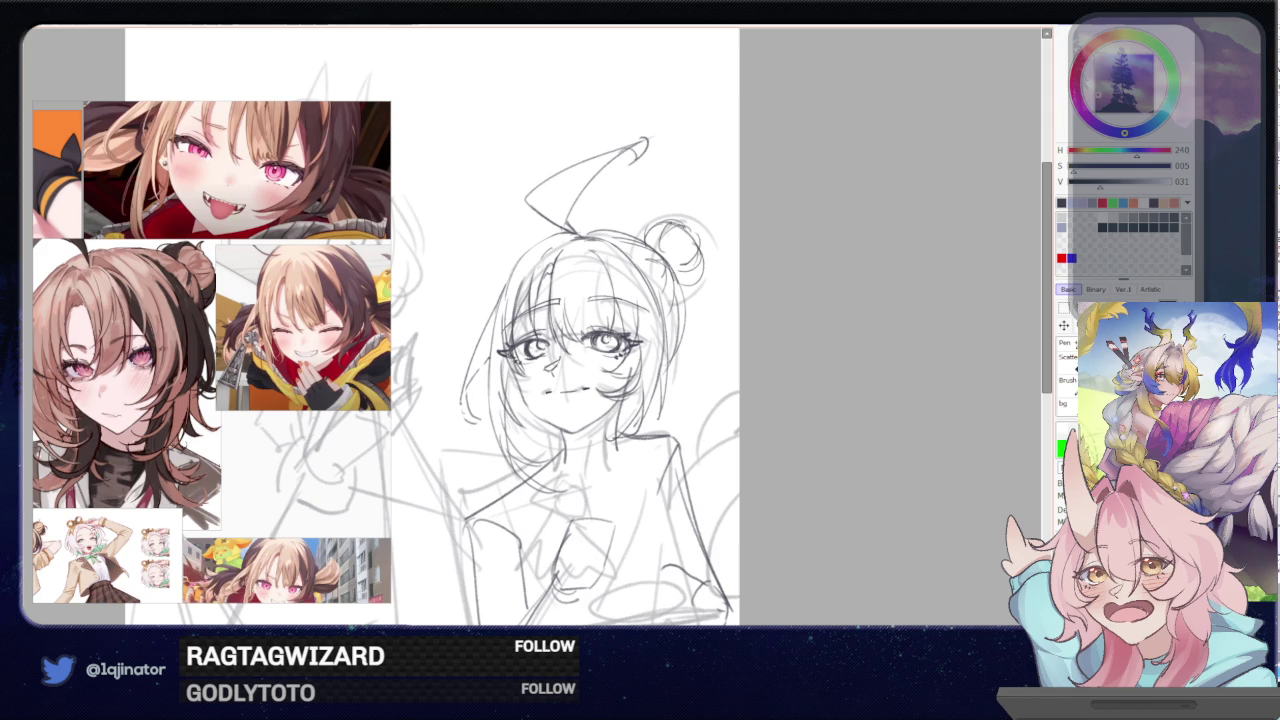
{"action": "key", "text": "n"}
{"action": "left_click_drag", "start_coordinate": [467, 419], "coordinate": [481, 413]}
{"action": "left_click_drag", "start_coordinate": [474, 360], "coordinate": [465, 399]}
- Recentre the view on the head, reduce the brush to size 14, and zoom out
{"action": "left_click_drag", "start_coordinate": [817, 309], "coordinate": [751, 306]}
{"action": "mouse_move", "coordinate": [709, 363]}
{"action": "left_mouse_down"}
{"action": "mouse_move", "coordinate": [722, 323]}
{"action": "mouse_move", "coordinate": [725, 356]}
{"action": "mouse_move", "coordinate": [760, 400]}
{"action": "left_mouse_up"}
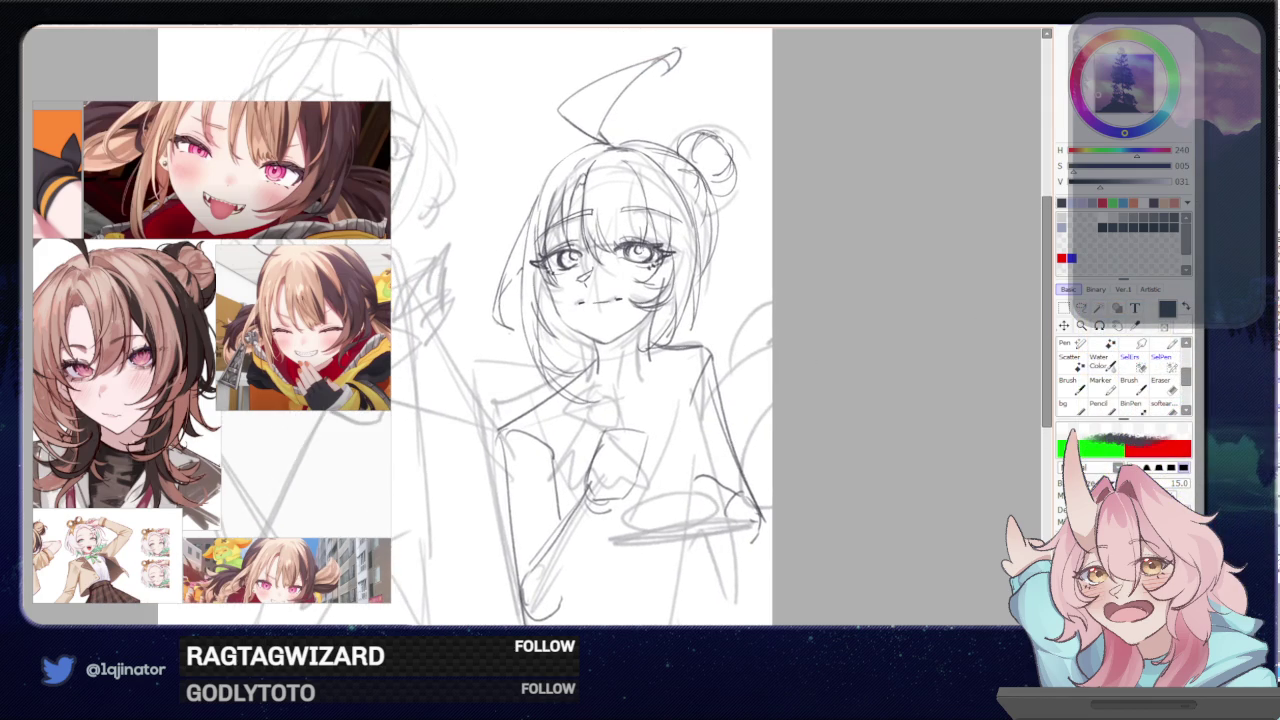
{"action": "left_click_drag", "start_coordinate": [874, 331], "coordinate": [863, 371]}
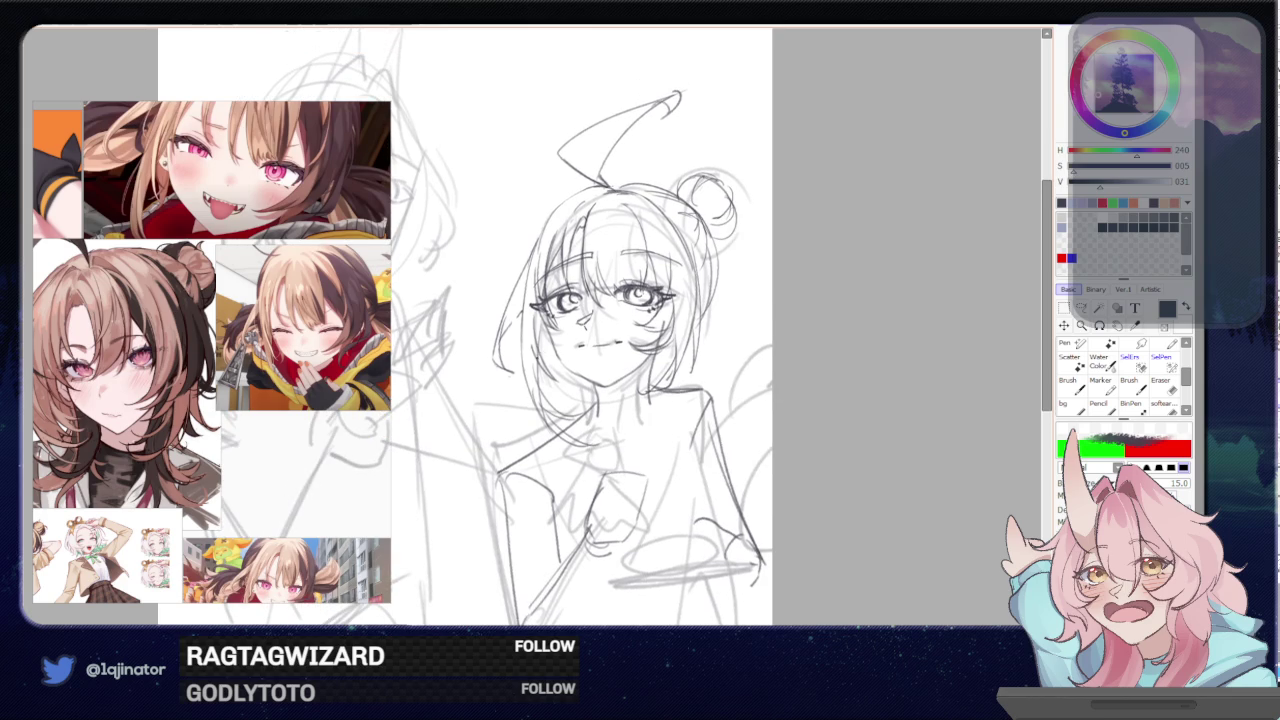
{"action": "key", "text": "bracketleft"}
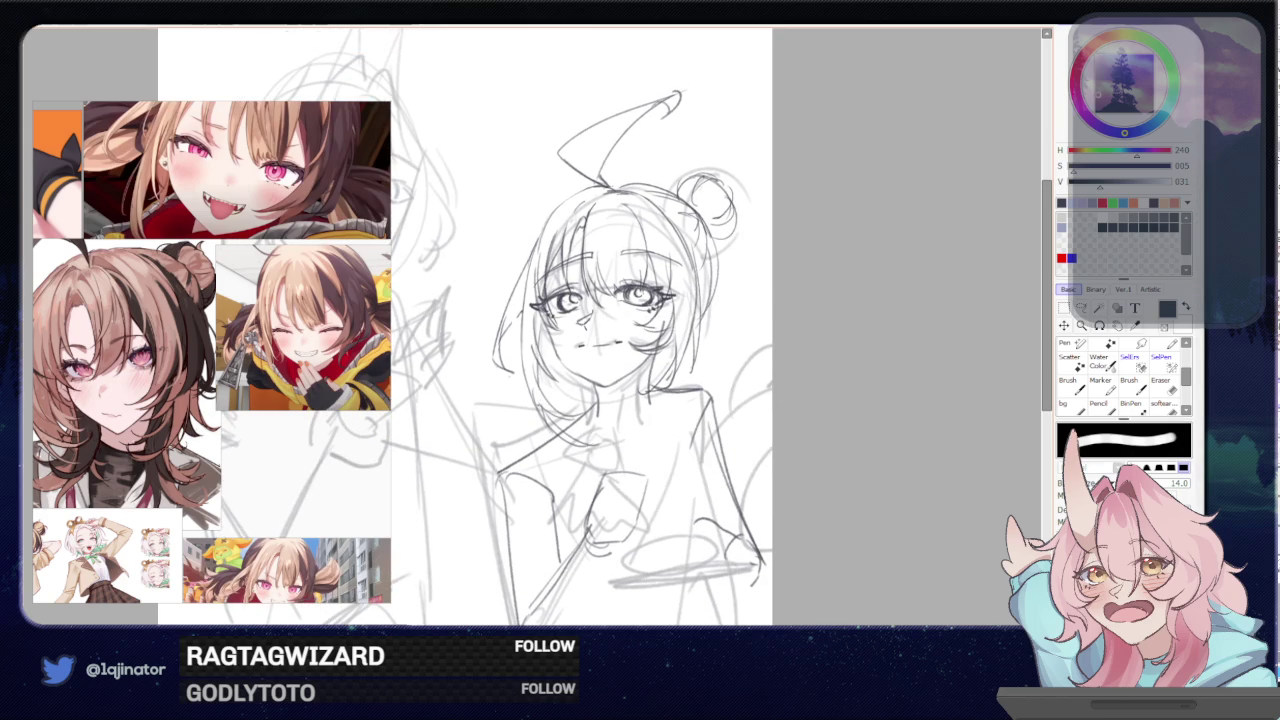
{"action": "scroll", "coordinate": [550, 330], "scroll_direction": "down", "scroll_amount": 1}
{"action": "scroll", "coordinate": [565, 370], "scroll_direction": "down", "scroll_amount": 1}
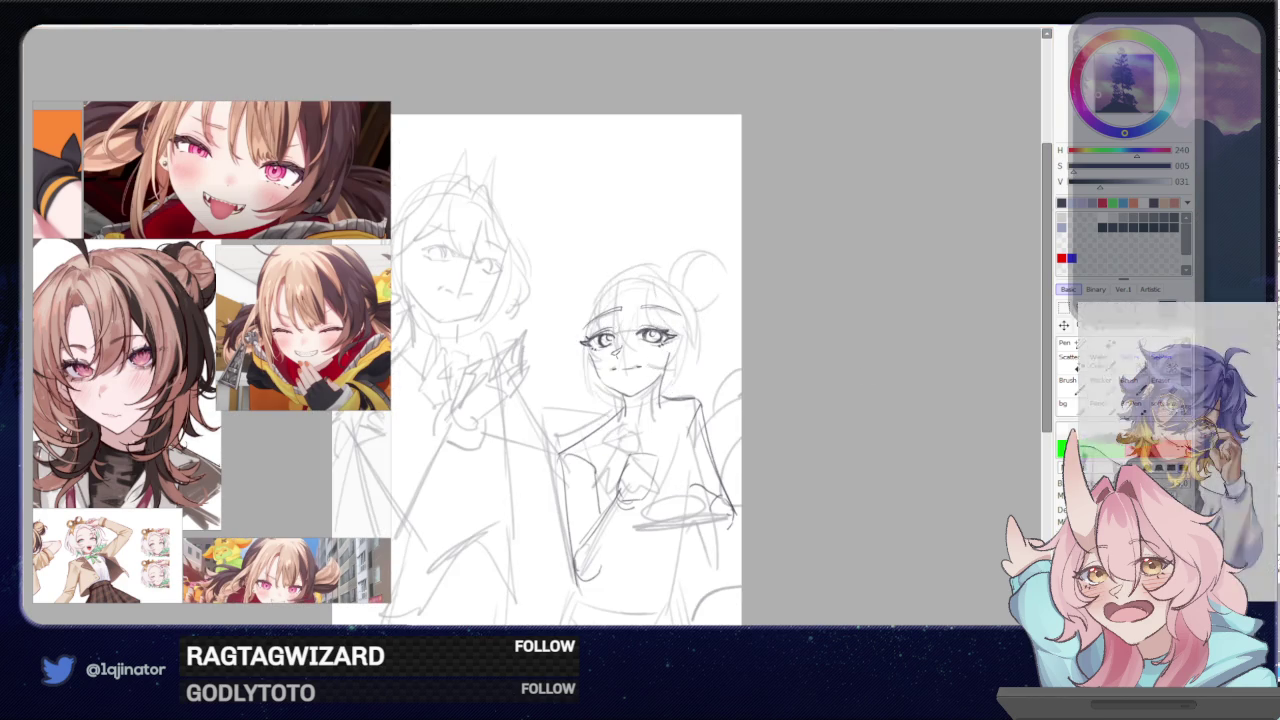
- Sketch the arm line and vertical lines along the figure's side and torso
{"action": "left_click_drag", "start_coordinate": [1042, 418], "coordinate": [992, 397]}
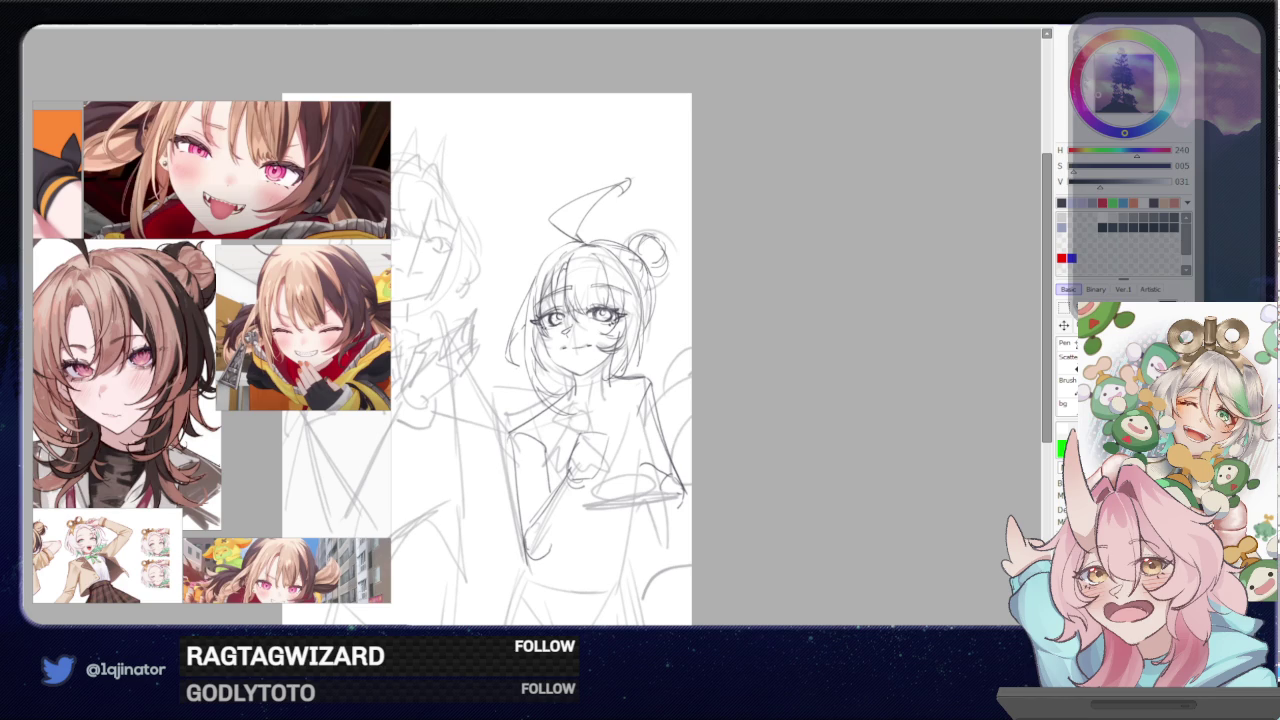
{"action": "scroll", "coordinate": [1009, 363], "scroll_direction": "down", "scroll_amount": 2}
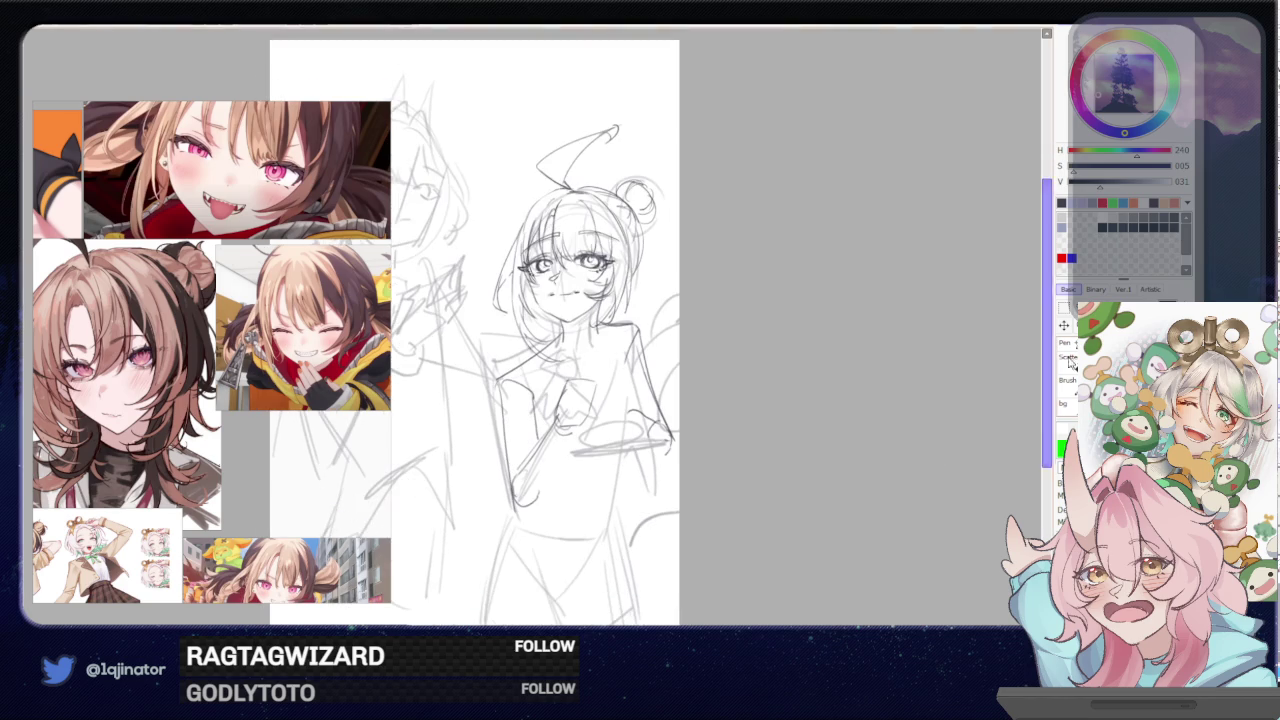
{"action": "scroll", "coordinate": [820, 366], "scroll_direction": "down", "scroll_amount": 2}
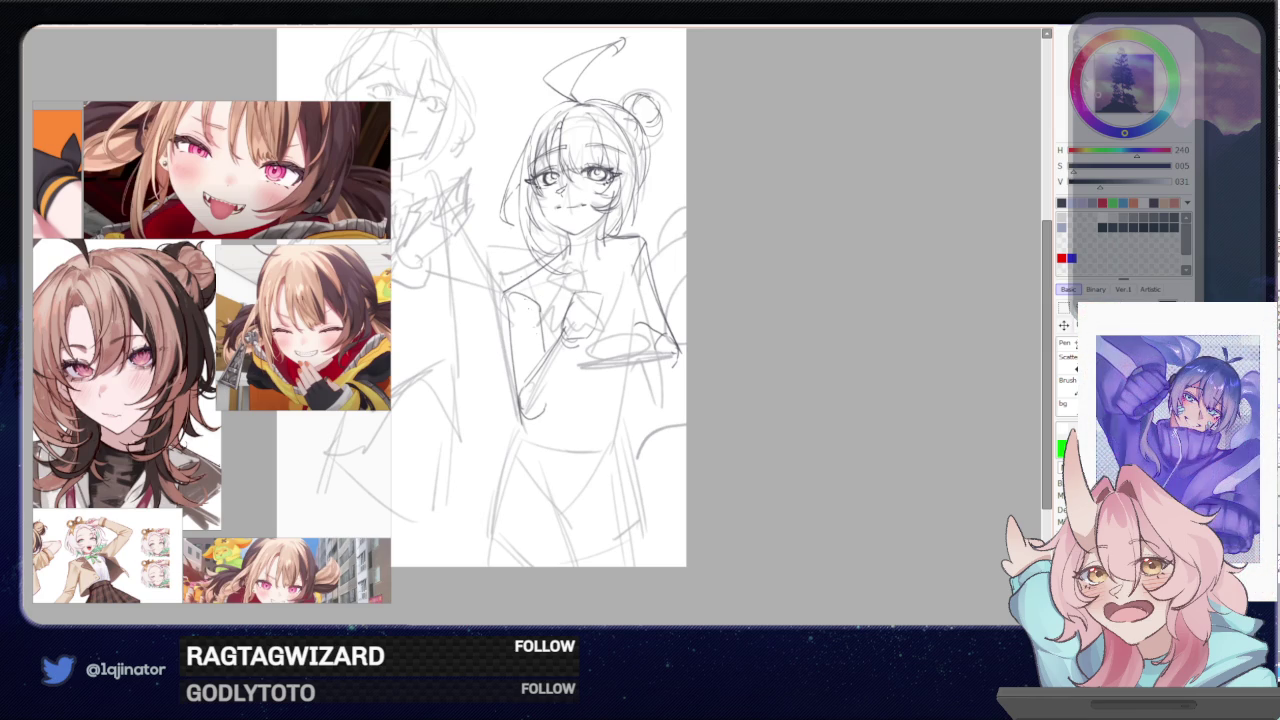
{"action": "left_click_drag", "start_coordinate": [550, 300], "coordinate": [520, 410]}
{"action": "key", "text": "ctrl+z"}
{"action": "left_click_drag", "start_coordinate": [550, 312], "coordinate": [525, 415]}
{"action": "left_click_drag", "start_coordinate": [636, 248], "coordinate": [632, 390]}
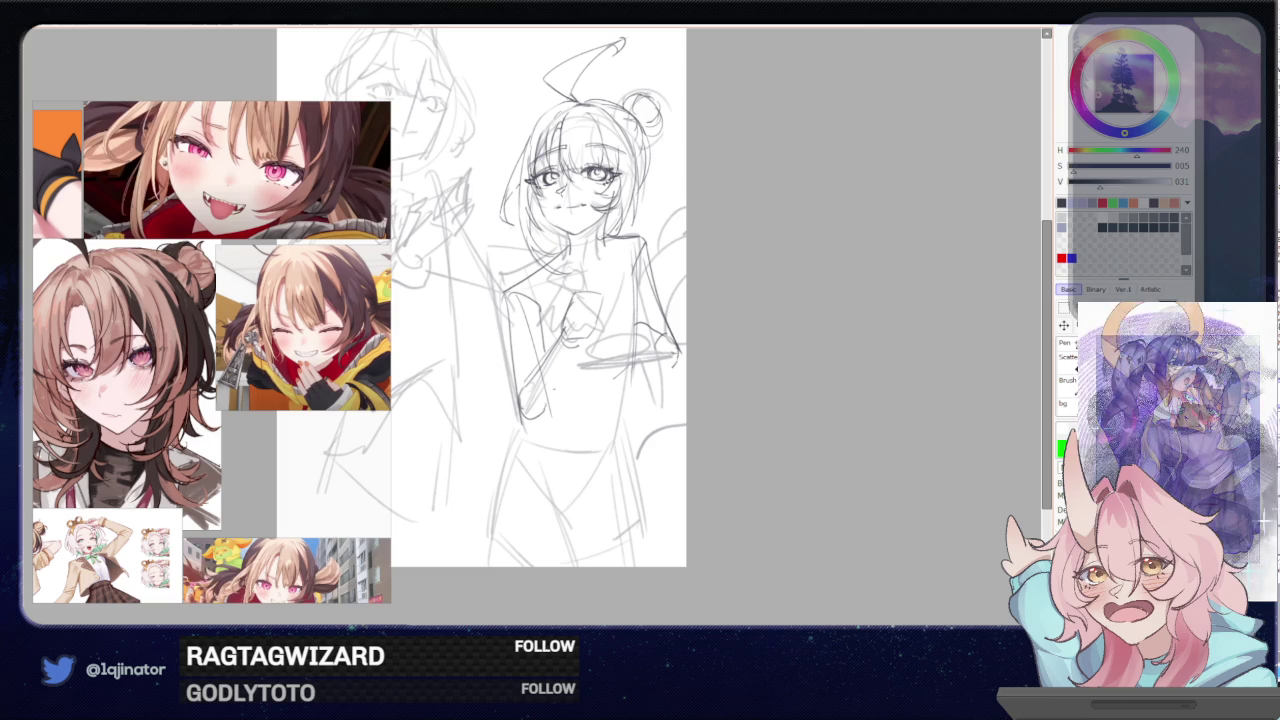
{"action": "left_click_drag", "start_coordinate": [627, 367], "coordinate": [626, 451]}
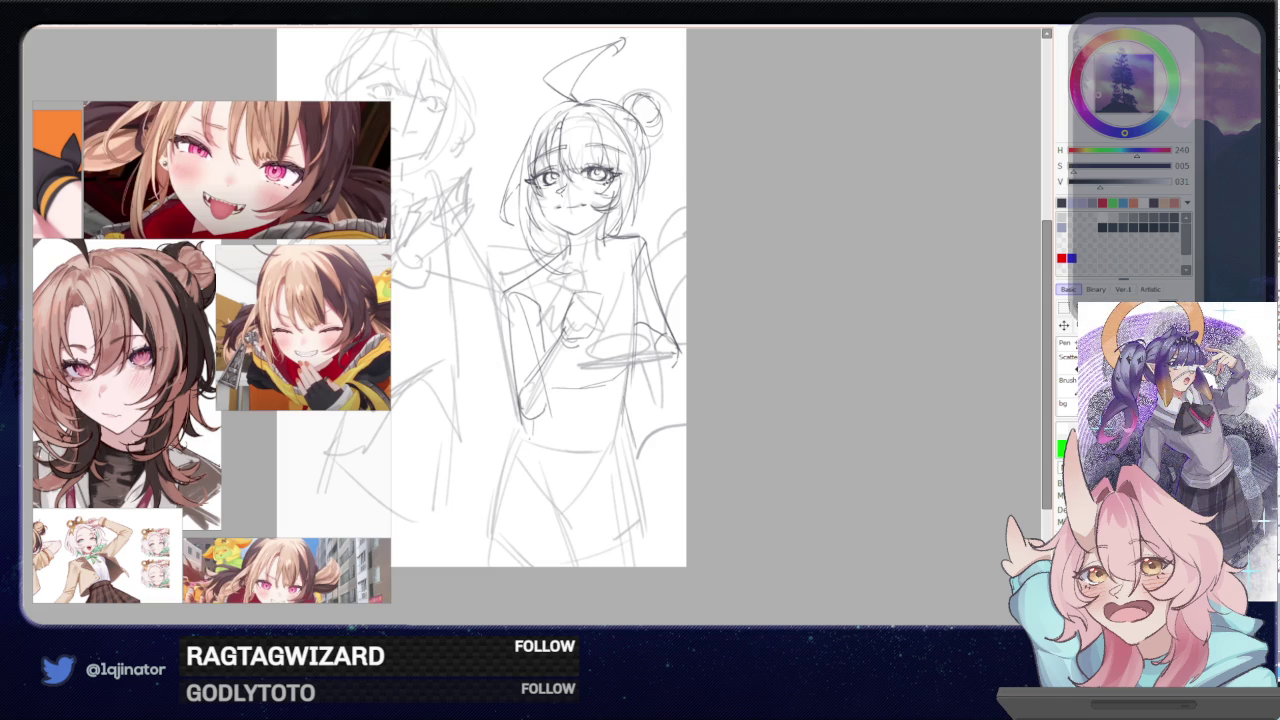
- Outline the waist and the skirt's left and right edges, redrawing misplaced strokes
{"action": "mouse_move", "coordinate": [535, 419]}
{"action": "left_mouse_down"}
{"action": "mouse_move", "coordinate": [518, 467]}
{"action": "mouse_move", "coordinate": [565, 503]}
{"action": "left_mouse_up"}
{"action": "key", "text": "ctrl+z"}
{"action": "key", "text": "ctrl+z"}
{"action": "left_click_drag", "start_coordinate": [524, 458], "coordinate": [571, 497]}
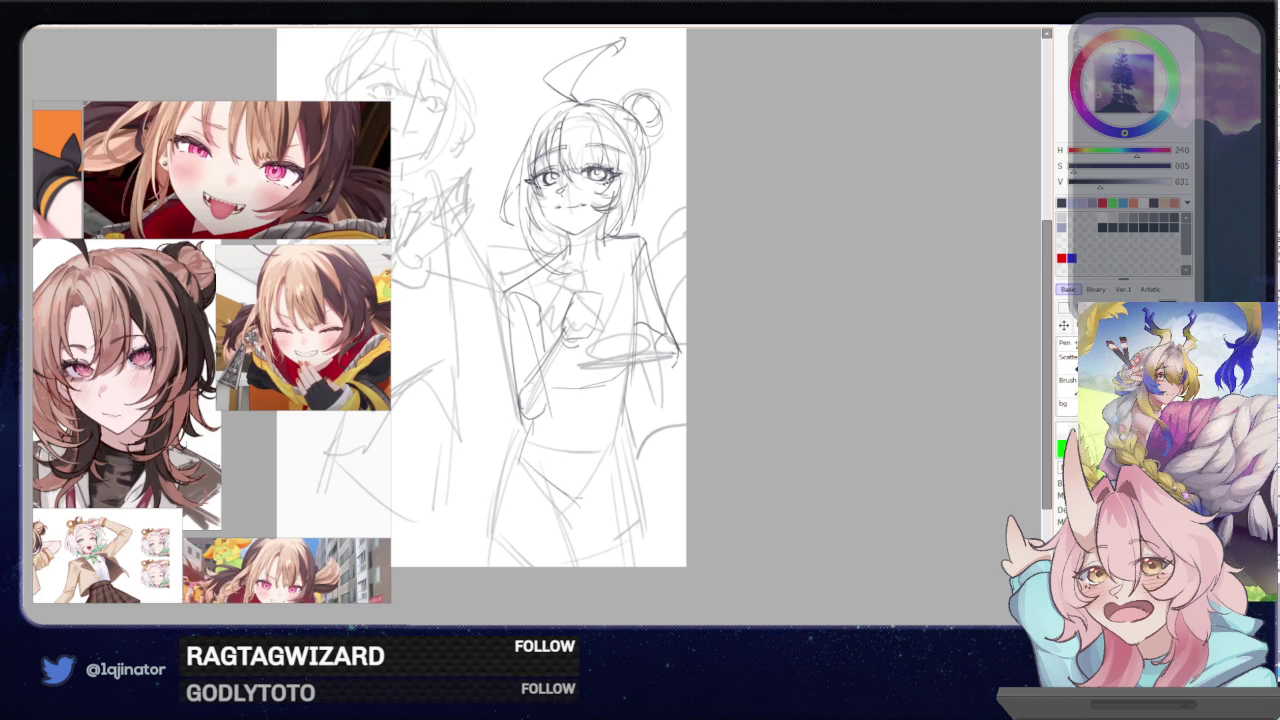
{"action": "left_click_drag", "start_coordinate": [624, 421], "coordinate": [586, 500]}
{"action": "key", "text": "ctrl+z"}
{"action": "left_click_drag", "start_coordinate": [626, 462], "coordinate": [580, 500]}
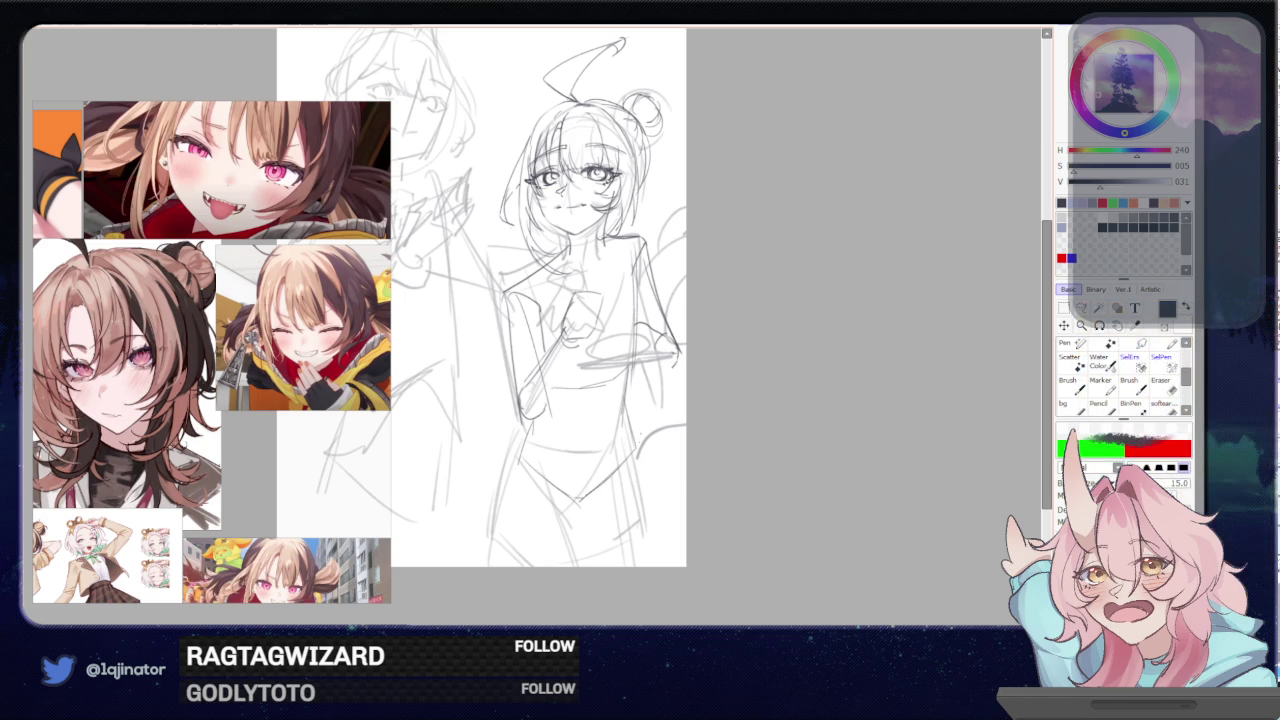
- Enlarge the brush to size 22 and sketch skirt lines and both legs to the canvas bottom
{"action": "scroll", "coordinate": [481, 297], "scroll_direction": "down", "scroll_amount": 1}
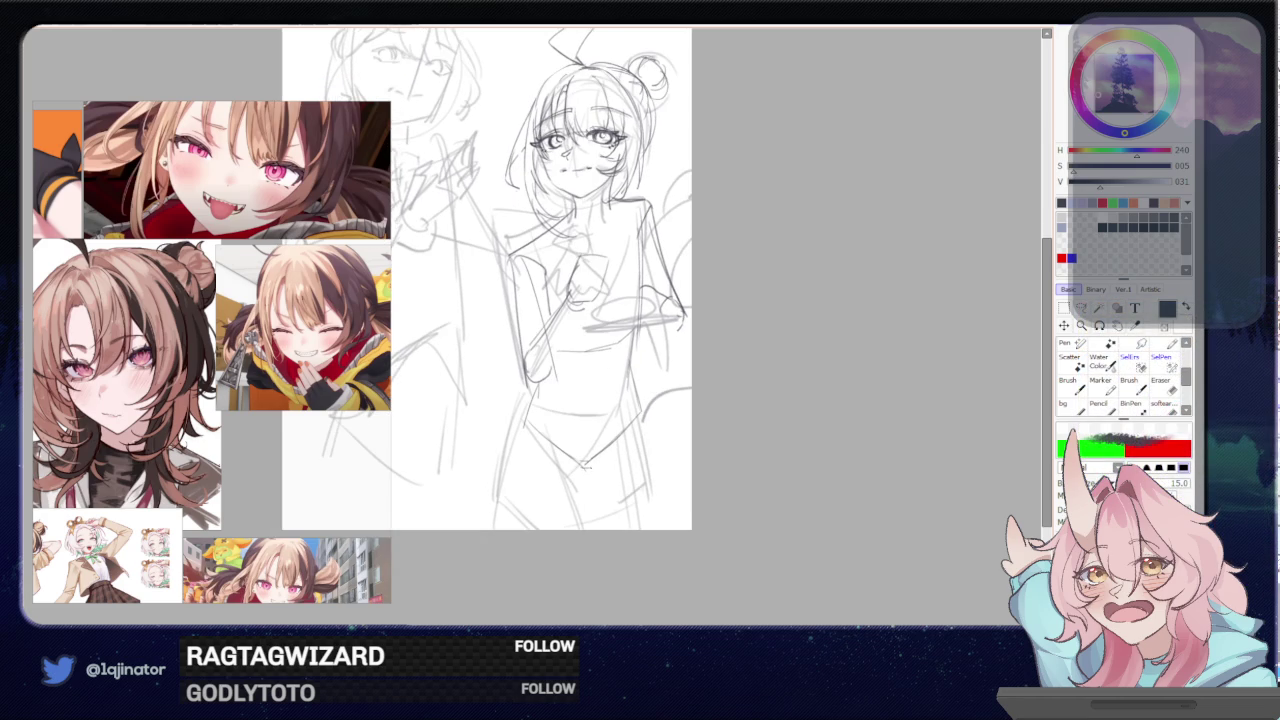
{"action": "key", "text": "bracketright"}
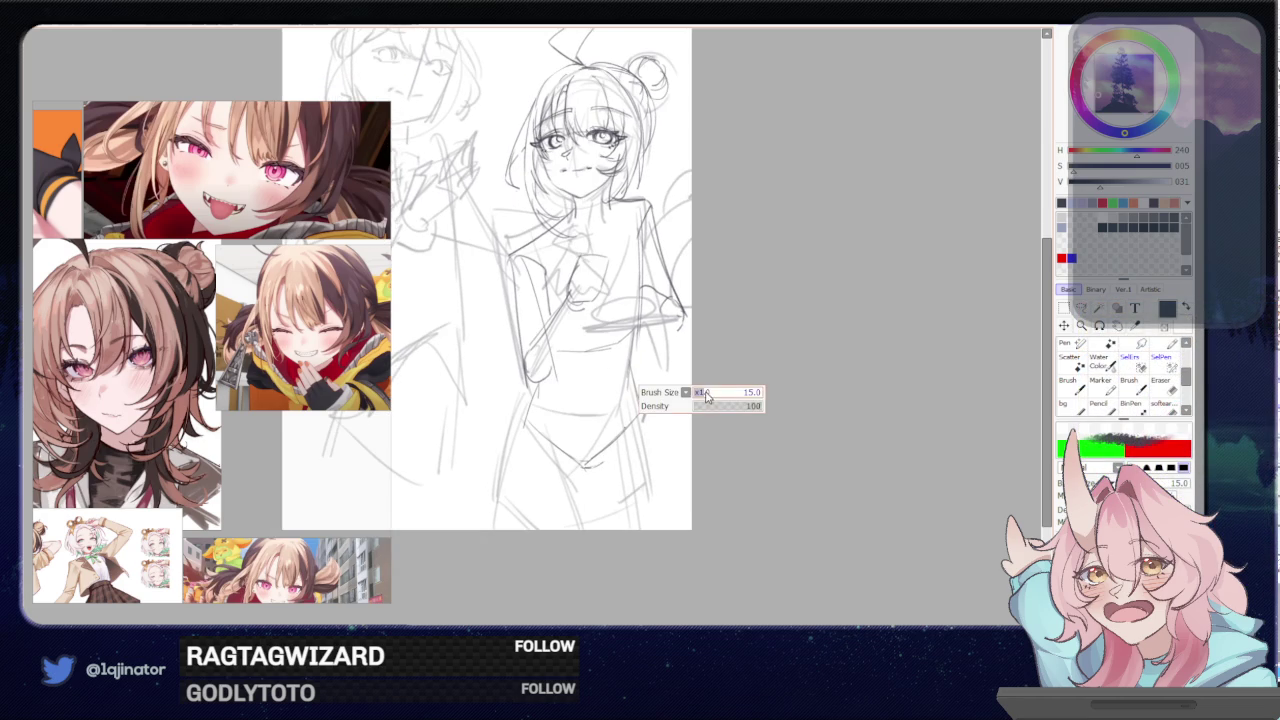
{"action": "left_click_drag", "start_coordinate": [641, 408], "coordinate": [636, 514]}
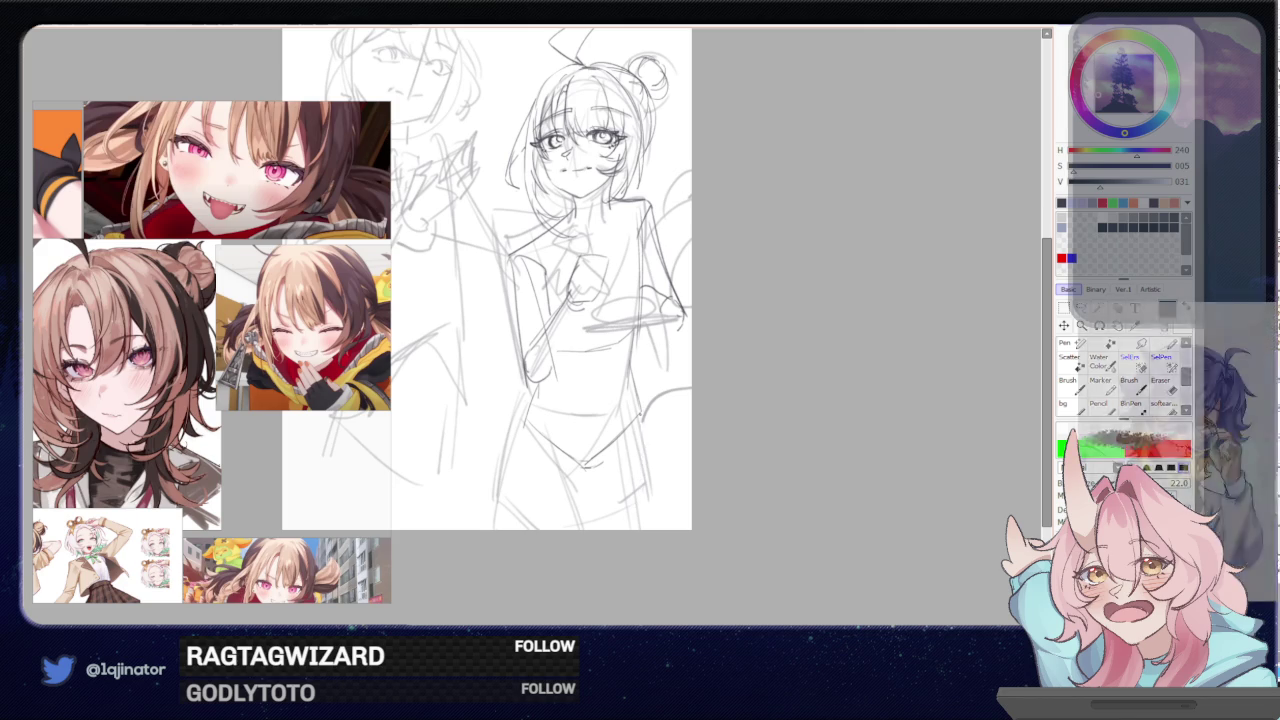
{"action": "left_click_drag", "start_coordinate": [642, 414], "coordinate": [640, 528]}
{"action": "left_click_drag", "start_coordinate": [582, 465], "coordinate": [597, 530]}
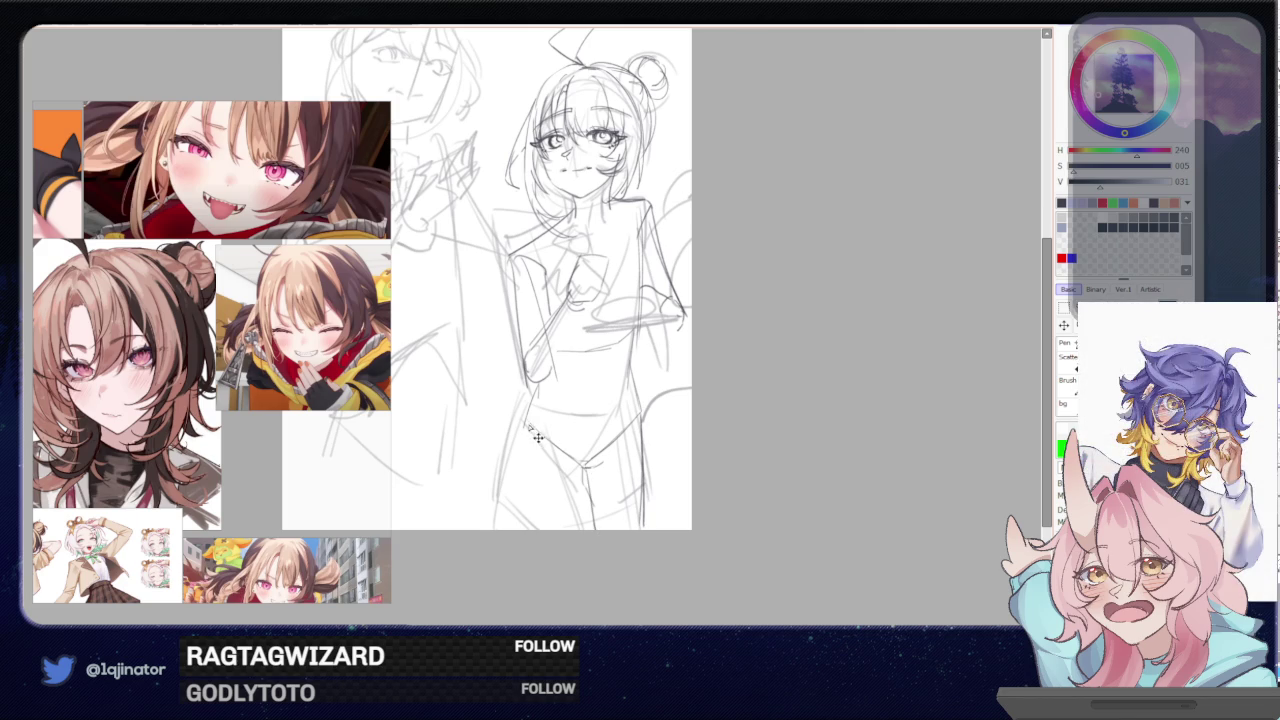
{"action": "left_click_drag", "start_coordinate": [573, 449], "coordinate": [581, 465]}
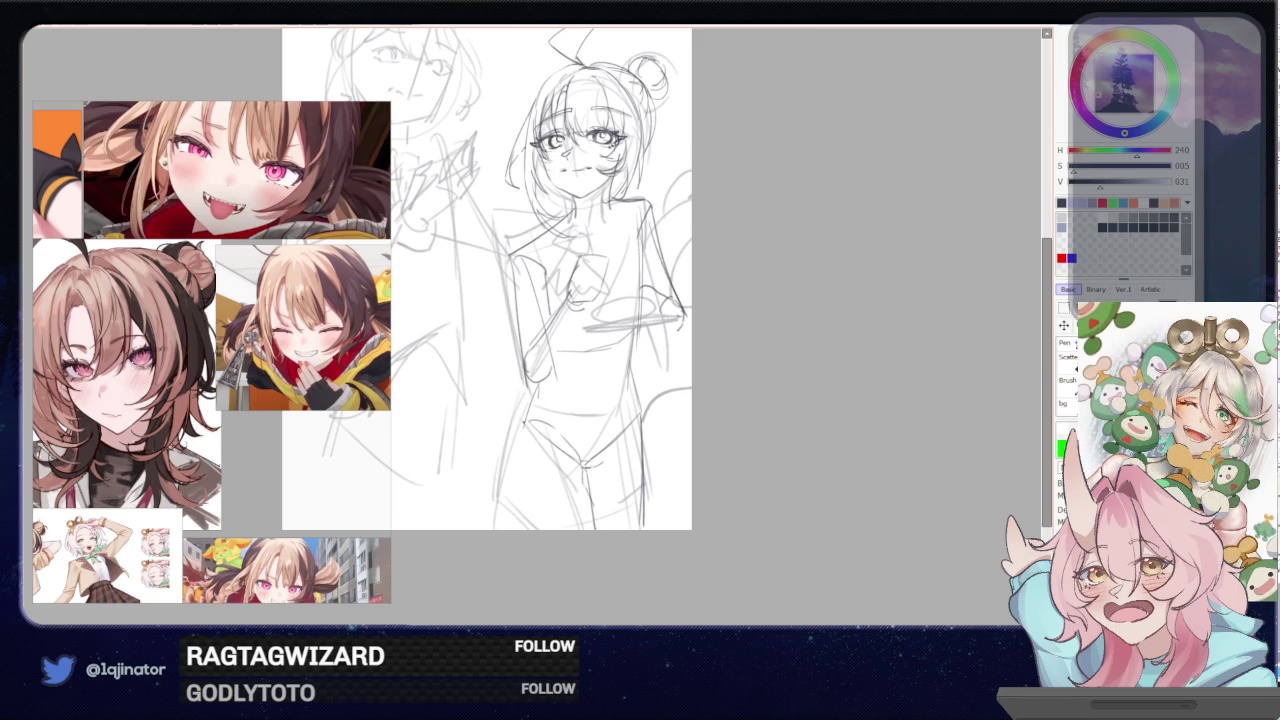
{"action": "left_click_drag", "start_coordinate": [523, 423], "coordinate": [505, 529]}
{"action": "left_click_drag", "start_coordinate": [579, 458], "coordinate": [568, 529]}
- Reframe and zoom the view, sketch short strokes at the lower hand, then mirror the view
{"action": "left_click_drag", "start_coordinate": [610, 330], "coordinate": [580, 440]}
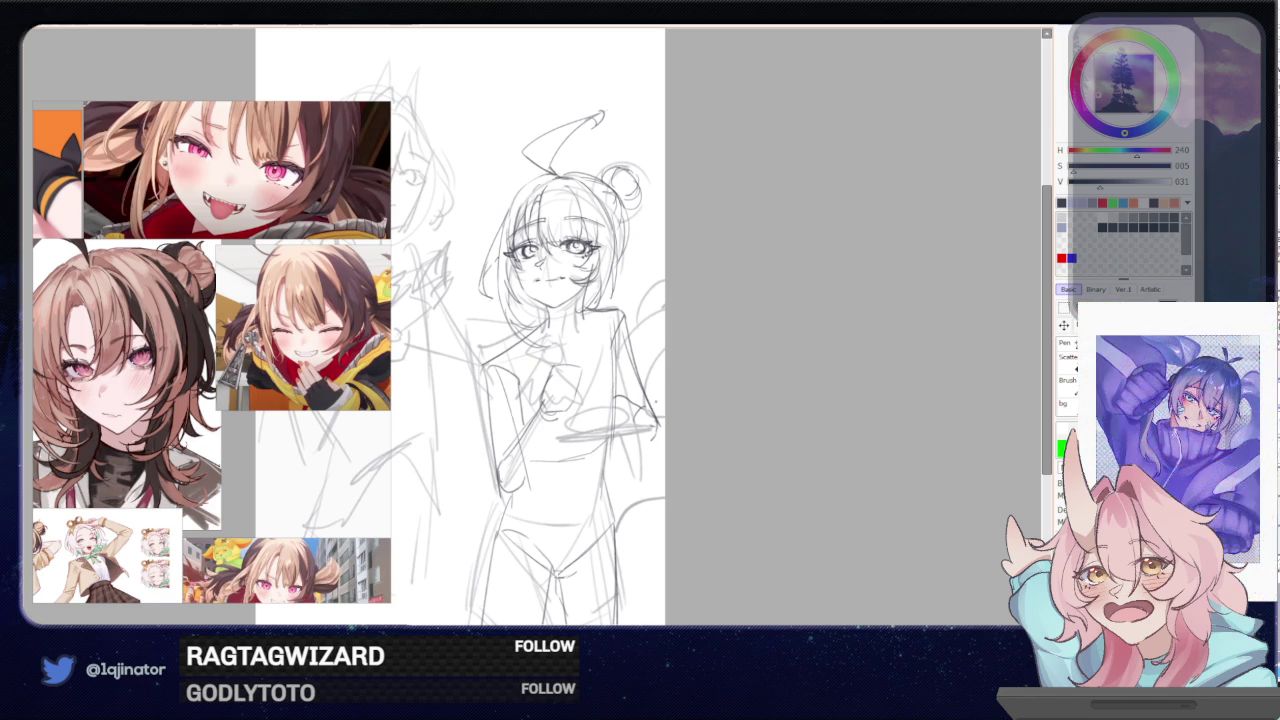
{"action": "left_click_drag", "start_coordinate": [655, 408], "coordinate": [638, 418]}
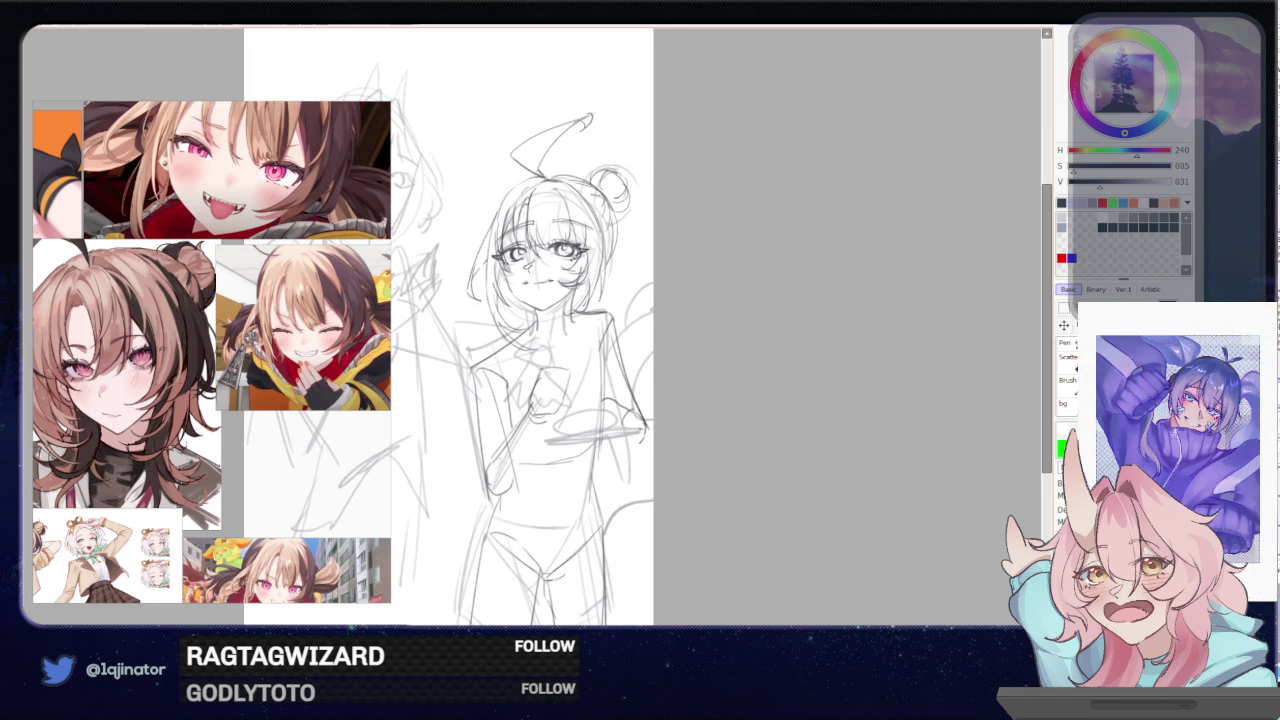
{"action": "mouse_move", "coordinate": [669, 331]}
{"action": "left_mouse_down"}
{"action": "mouse_move", "coordinate": [727, 367]}
{"action": "mouse_move", "coordinate": [657, 403]}
{"action": "left_mouse_up"}
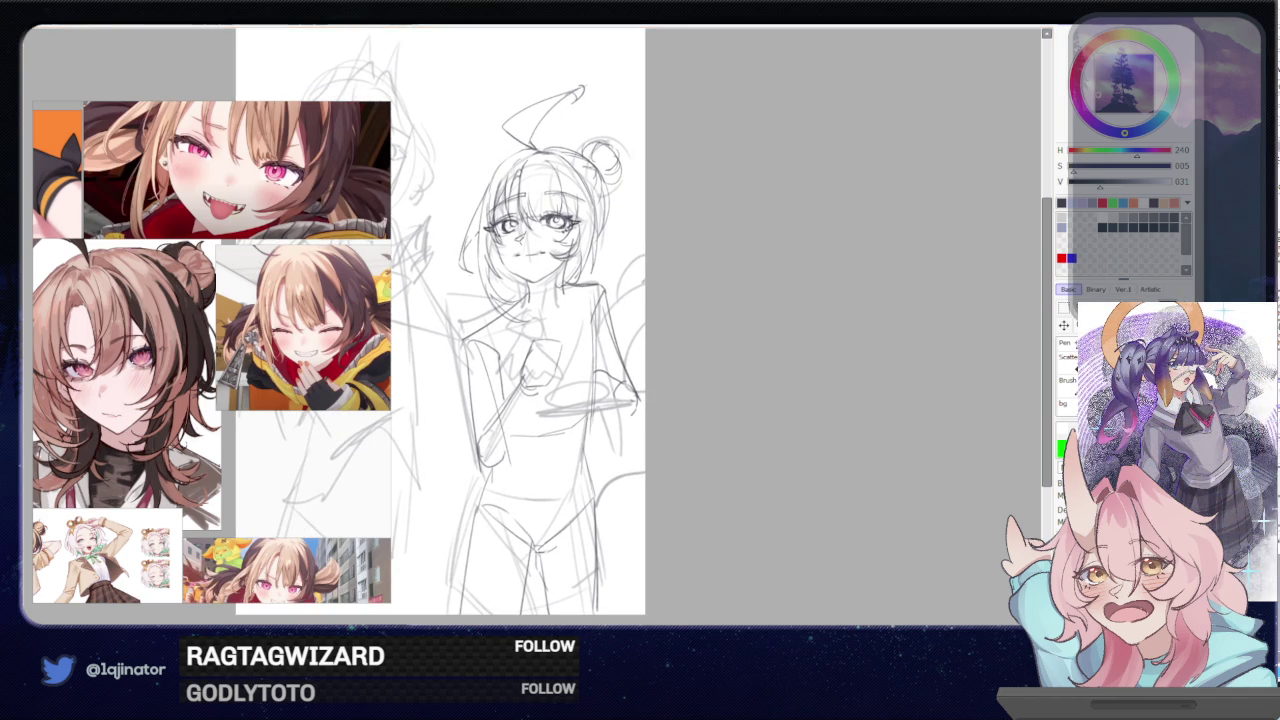
{"action": "key", "text": "ctrl+plus"}
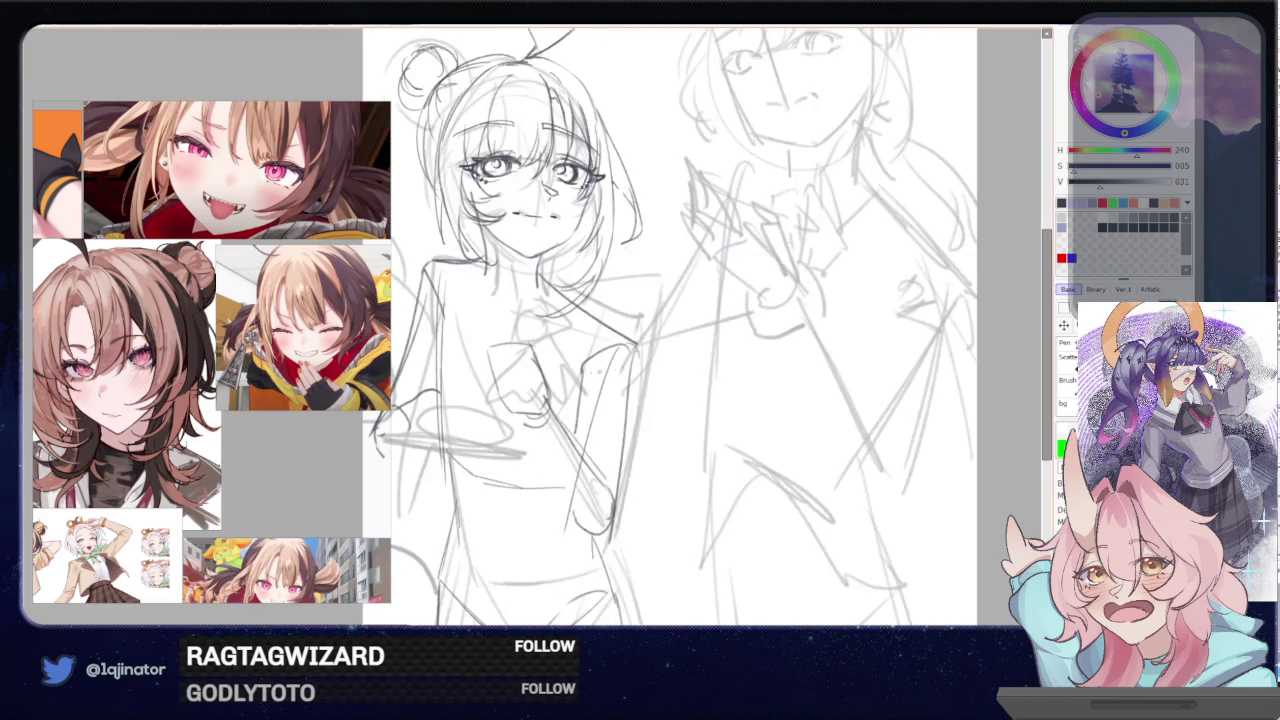
{"action": "left_click_drag", "start_coordinate": [657, 403], "coordinate": [721, 407]}
{"action": "left_click_drag", "start_coordinate": [456, 446], "coordinate": [472, 496]}
{"action": "left_click_drag", "start_coordinate": [448, 428], "coordinate": [470, 458]}
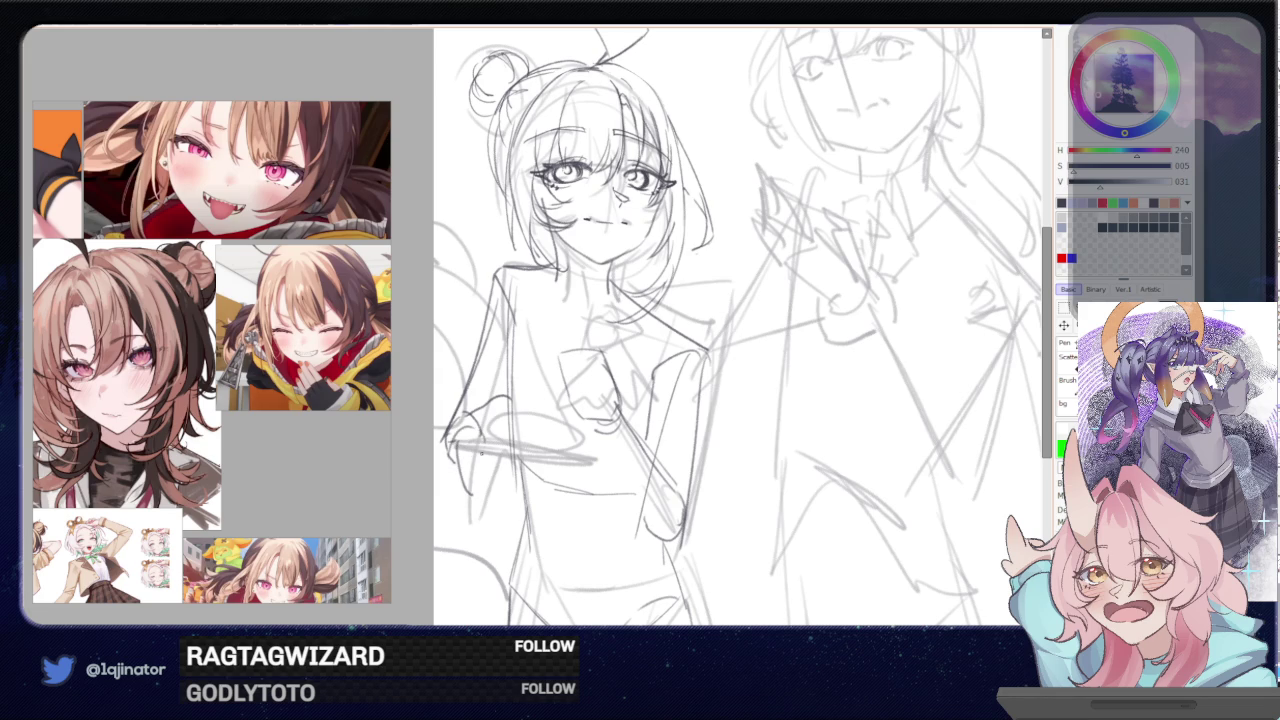
{"action": "key", "text": "ctrl+z"}
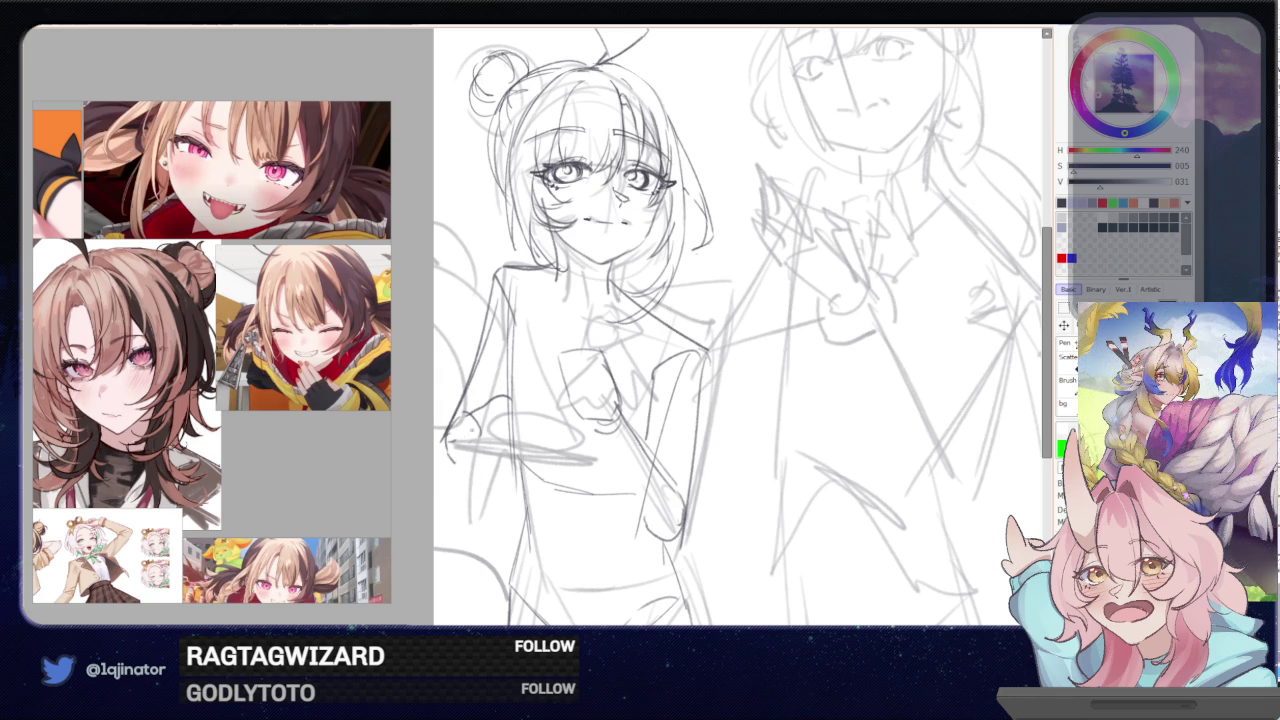
{"action": "mouse_move", "coordinate": [450, 446]}
{"action": "left_mouse_down"}
{"action": "mouse_move", "coordinate": [508, 462]}
{"action": "mouse_move", "coordinate": [518, 438]}
{"action": "mouse_move", "coordinate": [498, 460]}
{"action": "left_mouse_up"}
{"action": "key", "text": "h"}
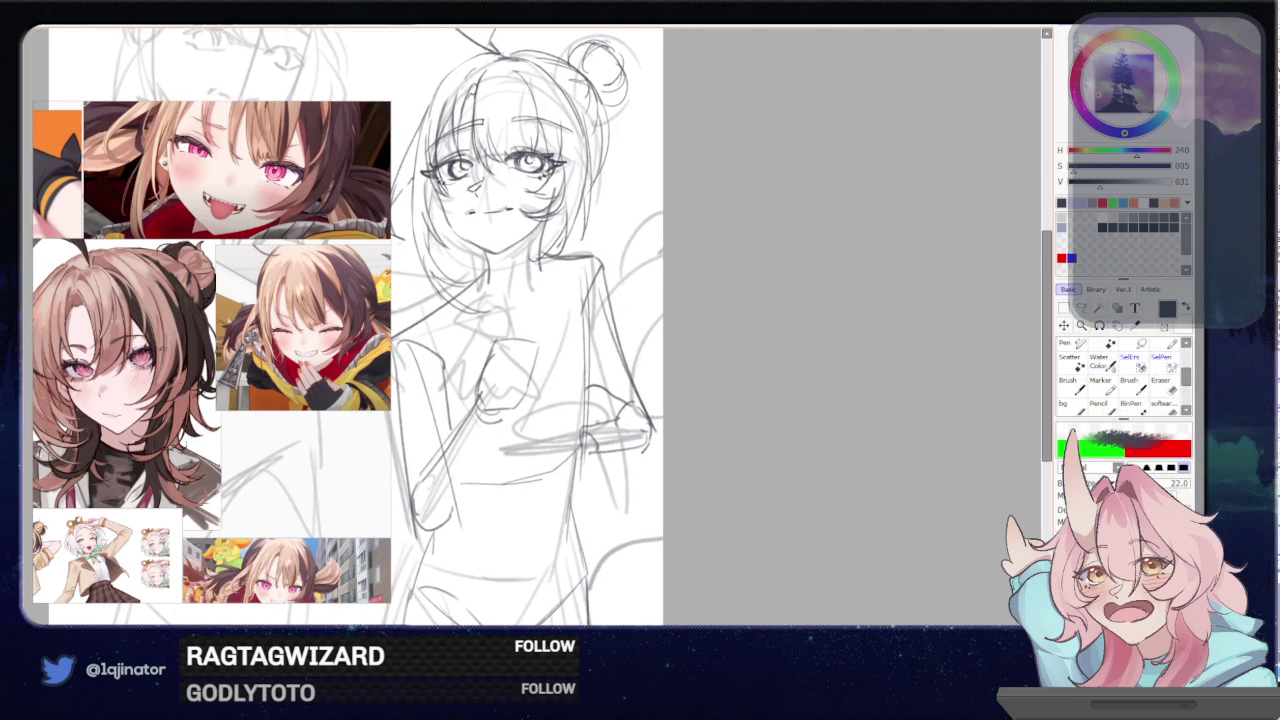
- Draw the plate's horizontal strokes at the waist, undoing misplaced ones
{"action": "left_click_drag", "start_coordinate": [622, 428], "coordinate": [510, 452]}
{"action": "key", "text": "ctrl+z"}
{"action": "mouse_move", "coordinate": [620, 430]}
{"action": "left_mouse_down"}
{"action": "mouse_move", "coordinate": [500, 452]}
{"action": "mouse_move", "coordinate": [534, 448]}
{"action": "mouse_move", "coordinate": [554, 426]}
{"action": "mouse_move", "coordinate": [506, 447]}
{"action": "mouse_move", "coordinate": [628, 416]}
{"action": "left_mouse_up"}
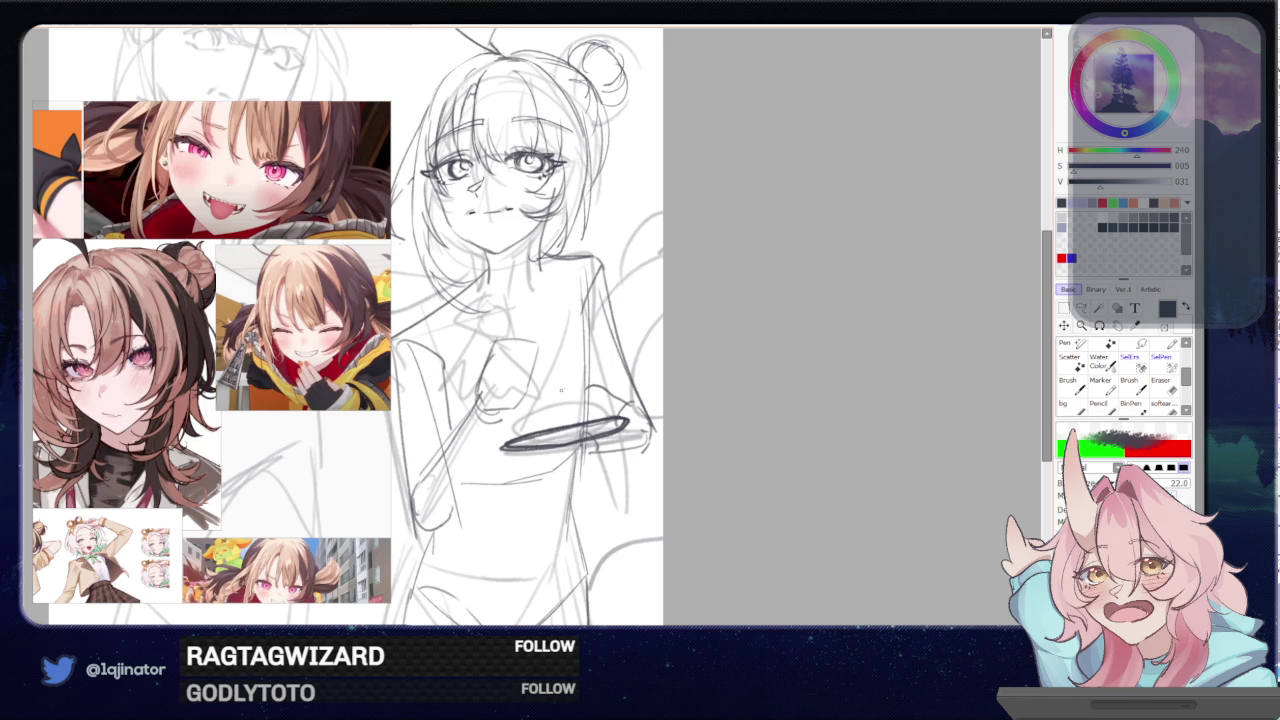
{"action": "mouse_move", "coordinate": [530, 412]}
{"action": "left_mouse_down"}
{"action": "mouse_move", "coordinate": [550, 440]}
{"action": "mouse_move", "coordinate": [546, 422]}
{"action": "mouse_move", "coordinate": [516, 438]}
{"action": "mouse_move", "coordinate": [546, 408]}
{"action": "mouse_move", "coordinate": [590, 398]}
{"action": "left_mouse_up"}
{"action": "key", "text": "ctrl+z"}
{"action": "key", "text": "ctrl+z"}
{"action": "key", "text": "ctrl+z"}
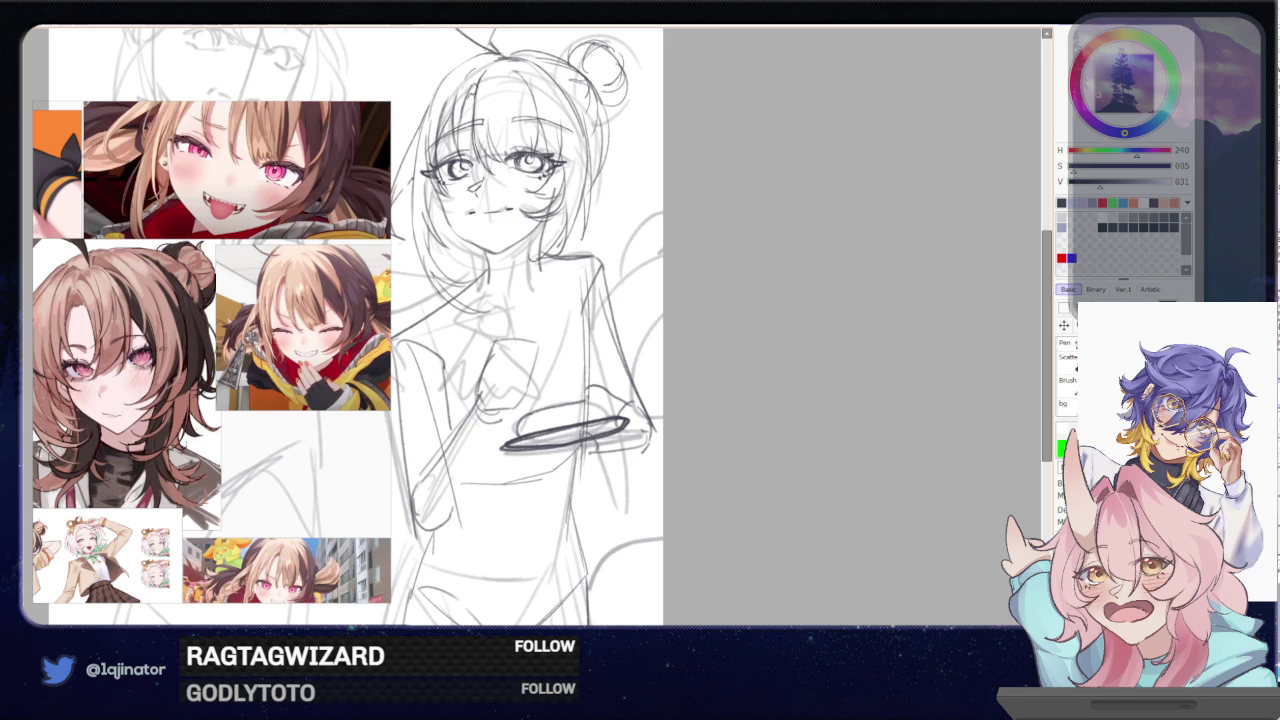
{"action": "key", "text": "ctrl+z"}
- Trace the plate's top edge and add detail to the small creature resting on it
{"action": "mouse_move", "coordinate": [528, 418]}
{"action": "left_mouse_down"}
{"action": "mouse_move", "coordinate": [592, 398]}
{"action": "mouse_move", "coordinate": [606, 428]}
{"action": "mouse_move", "coordinate": [606, 362]}
{"action": "mouse_move", "coordinate": [620, 354]}
{"action": "mouse_move", "coordinate": [634, 382]}
{"action": "left_mouse_up"}
{"action": "key", "text": "ctrl+z"}
{"action": "key", "text": "ctrl+z"}
{"action": "key", "text": "ctrl+z"}
{"action": "key", "text": "ctrl+z"}
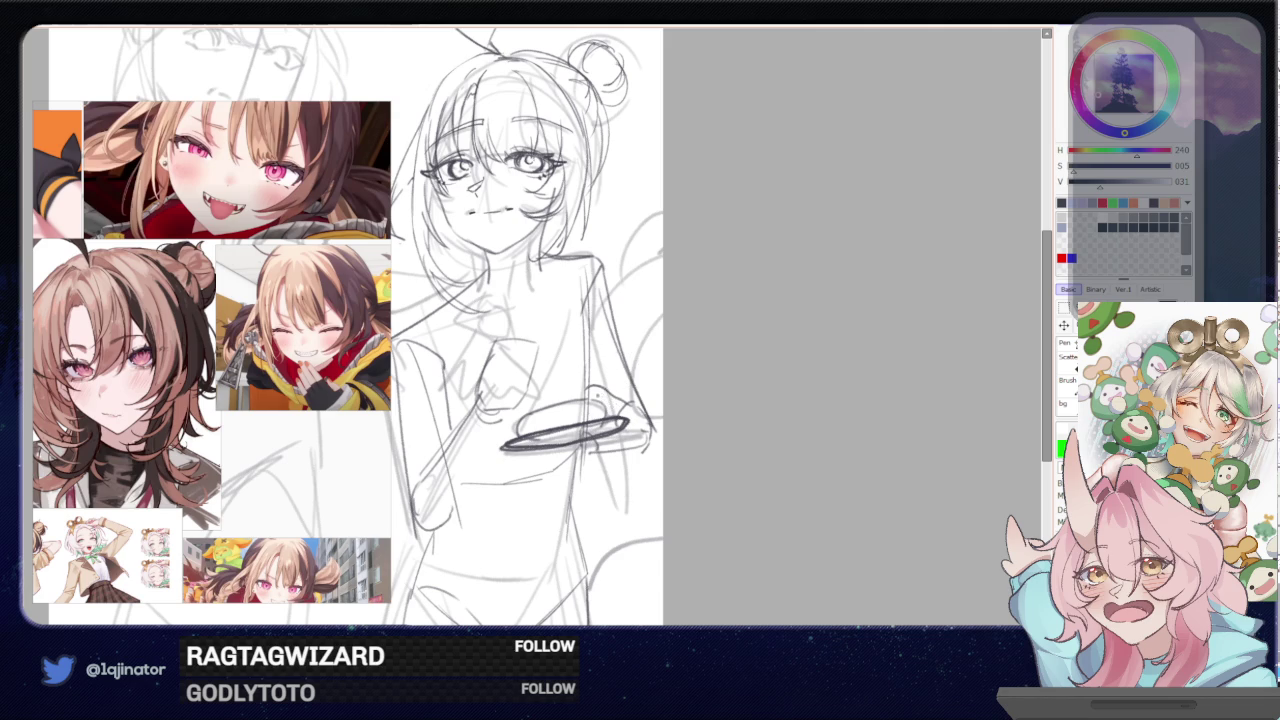
{"action": "key", "text": "ctrl+z"}
{"action": "key", "text": "ctrl+z"}
{"action": "mouse_move", "coordinate": [522, 422]}
{"action": "left_mouse_down"}
{"action": "mouse_move", "coordinate": [590, 404]}
{"action": "mouse_move", "coordinate": [618, 362]}
{"action": "mouse_move", "coordinate": [624, 408]}
{"action": "mouse_move", "coordinate": [608, 406]}
{"action": "mouse_move", "coordinate": [600, 372]}
{"action": "mouse_move", "coordinate": [626, 370]}
{"action": "mouse_move", "coordinate": [618, 410]}
{"action": "mouse_move", "coordinate": [584, 426]}
{"action": "mouse_move", "coordinate": [600, 418]}
{"action": "left_mouse_up"}
{"action": "key", "text": "ctrl+z"}
{"action": "key", "text": "ctrl+z"}
{"action": "key", "text": "ctrl+z"}
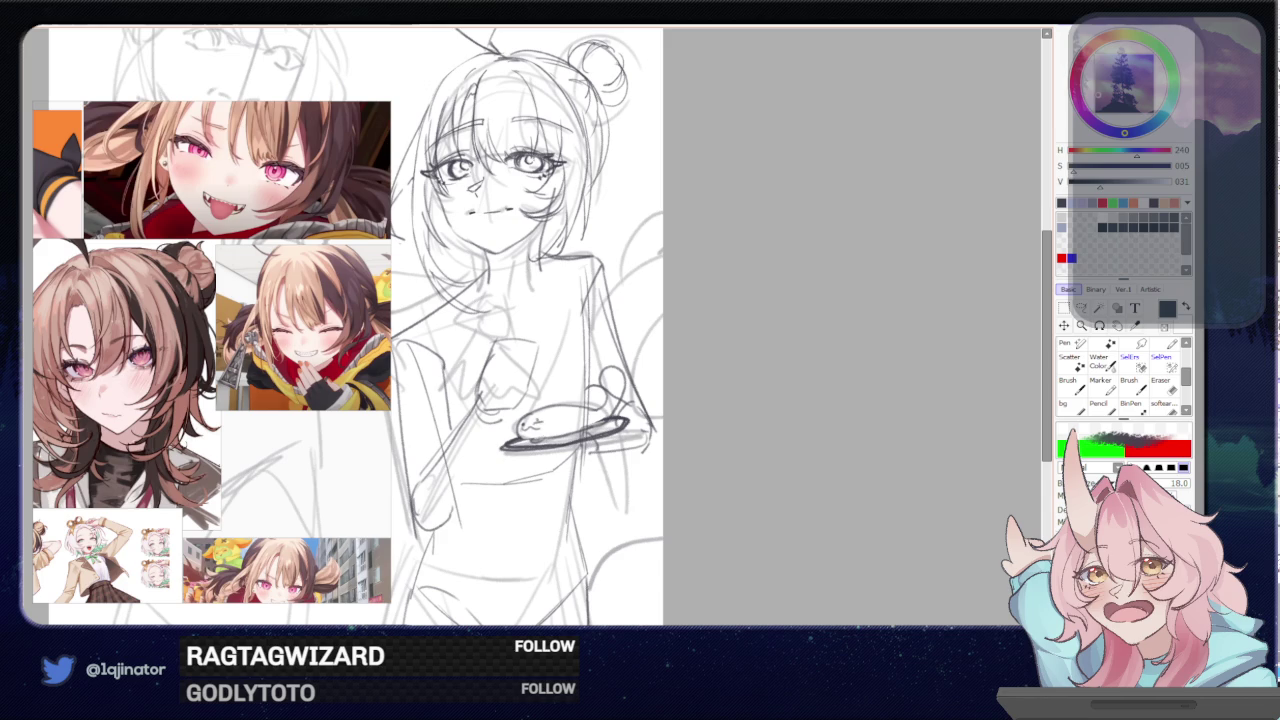
{"action": "left_click_drag", "start_coordinate": [607, 396], "coordinate": [613, 359]}
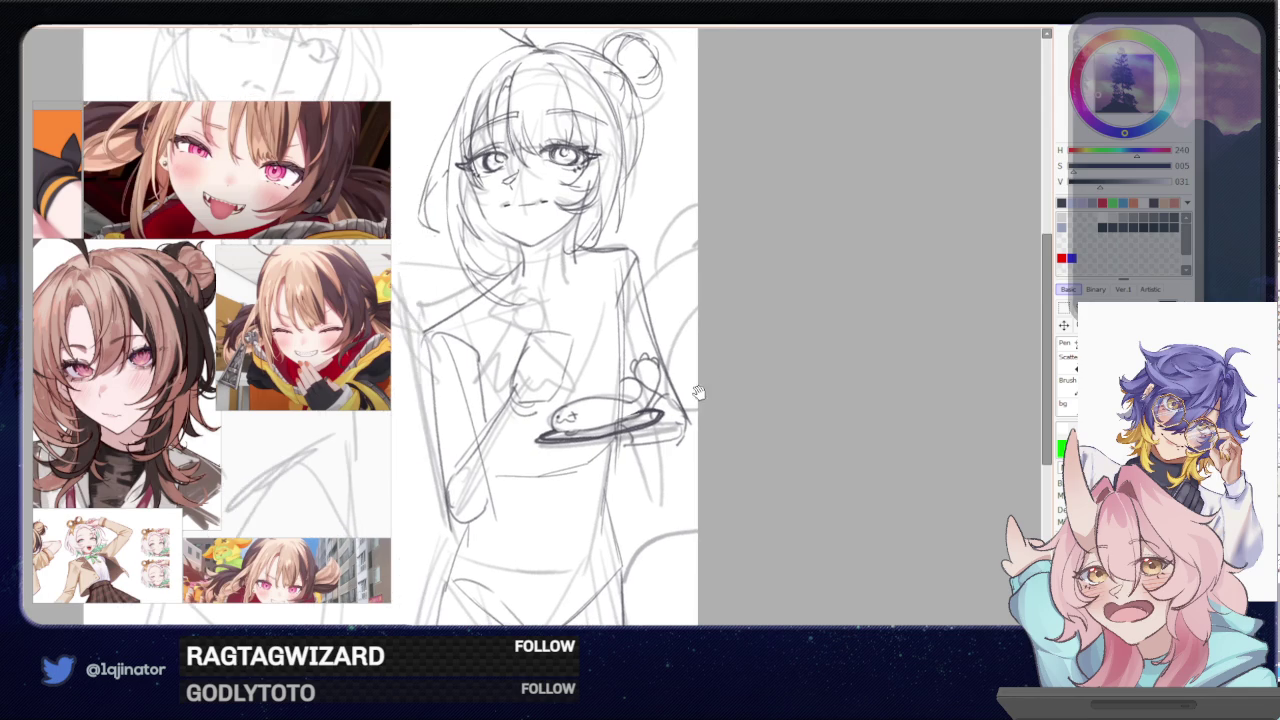
- Sketch a long arm toward the plate in black, rotate it with Ctrl+T, then delete it
{"action": "left_click_drag", "start_coordinate": [706, 385], "coordinate": [767, 355]}
{"action": "key", "text": "ctrl+z"}
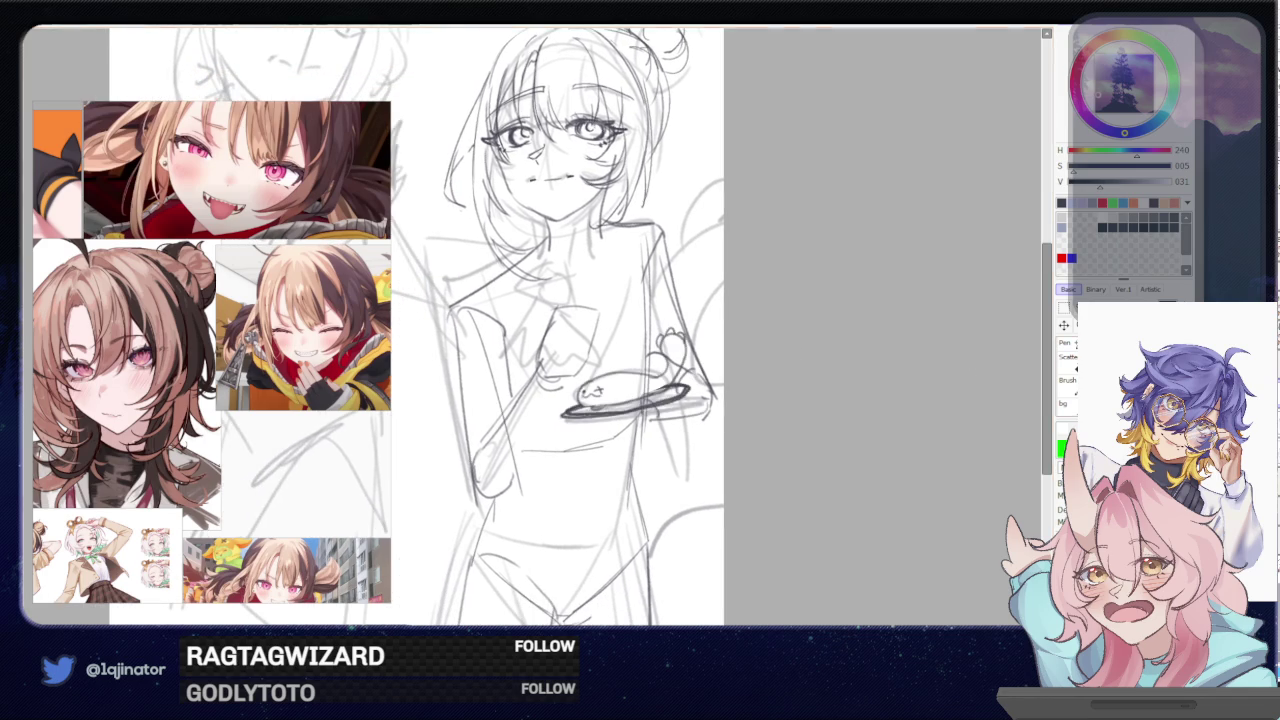
{"action": "key", "text": "x"}
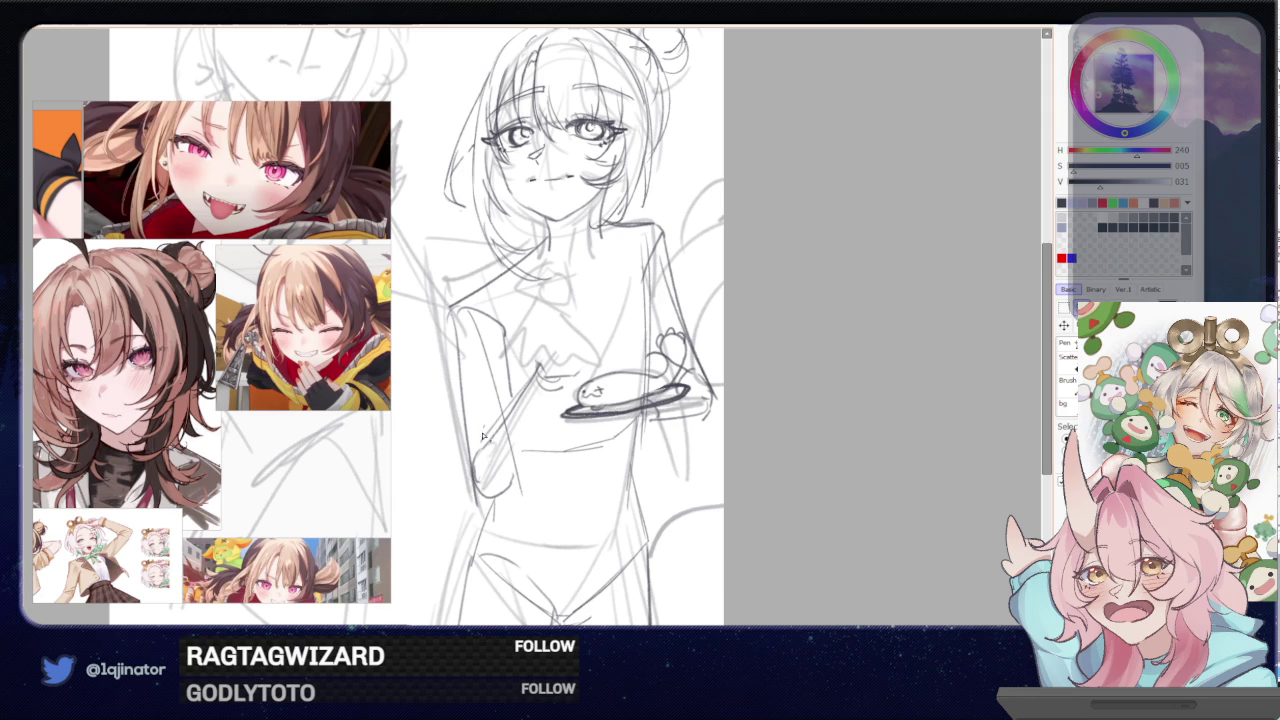
{"action": "mouse_move", "coordinate": [501, 463]}
{"action": "left_mouse_down"}
{"action": "mouse_move", "coordinate": [540, 402]}
{"action": "mouse_move", "coordinate": [580, 390]}
{"action": "mouse_move", "coordinate": [530, 372]}
{"action": "mouse_move", "coordinate": [505, 418]}
{"action": "left_mouse_up"}
{"action": "key", "text": "ctrl+t"}
{"action": "left_click_drag", "start_coordinate": [573, 323], "coordinate": [550, 377]}
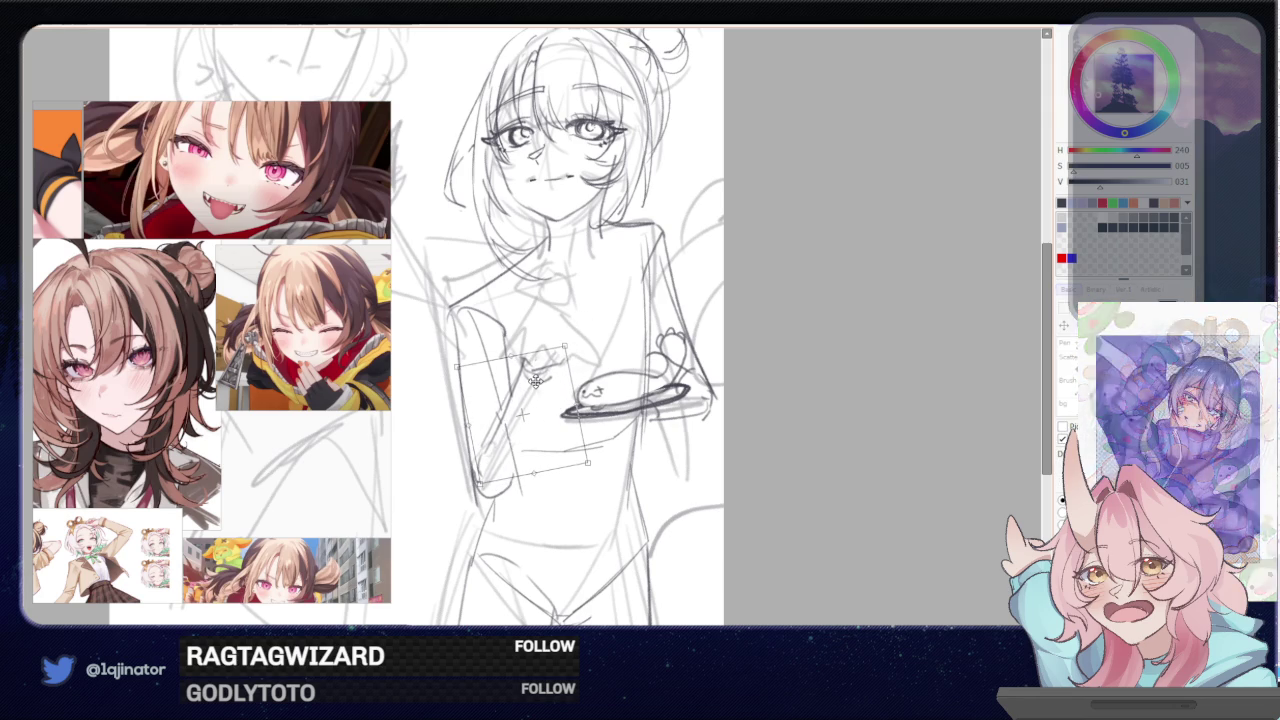
{"action": "key", "text": "Return"}
{"action": "key", "text": "Delete"}
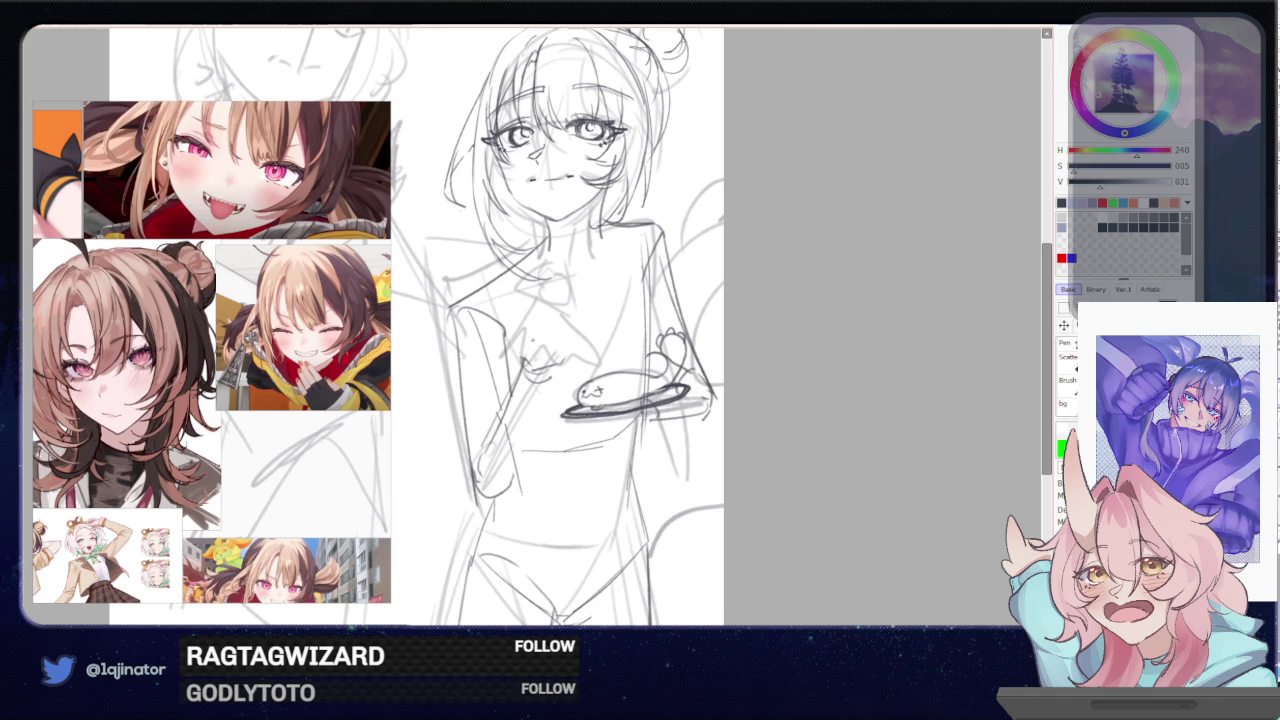
- Draw a curved hand outline on the chest, then mirror the view
{"action": "mouse_move", "coordinate": [520, 358]}
{"action": "left_mouse_down"}
{"action": "mouse_move", "coordinate": [534, 328]}
{"action": "mouse_move", "coordinate": [554, 330]}
{"action": "mouse_move", "coordinate": [556, 370]}
{"action": "mouse_move", "coordinate": [520, 372]}
{"action": "mouse_move", "coordinate": [548, 314]}
{"action": "mouse_move", "coordinate": [544, 377]}
{"action": "left_mouse_up"}
{"action": "key", "text": "ctrl+z"}
{"action": "key", "text": "ctrl+z"}
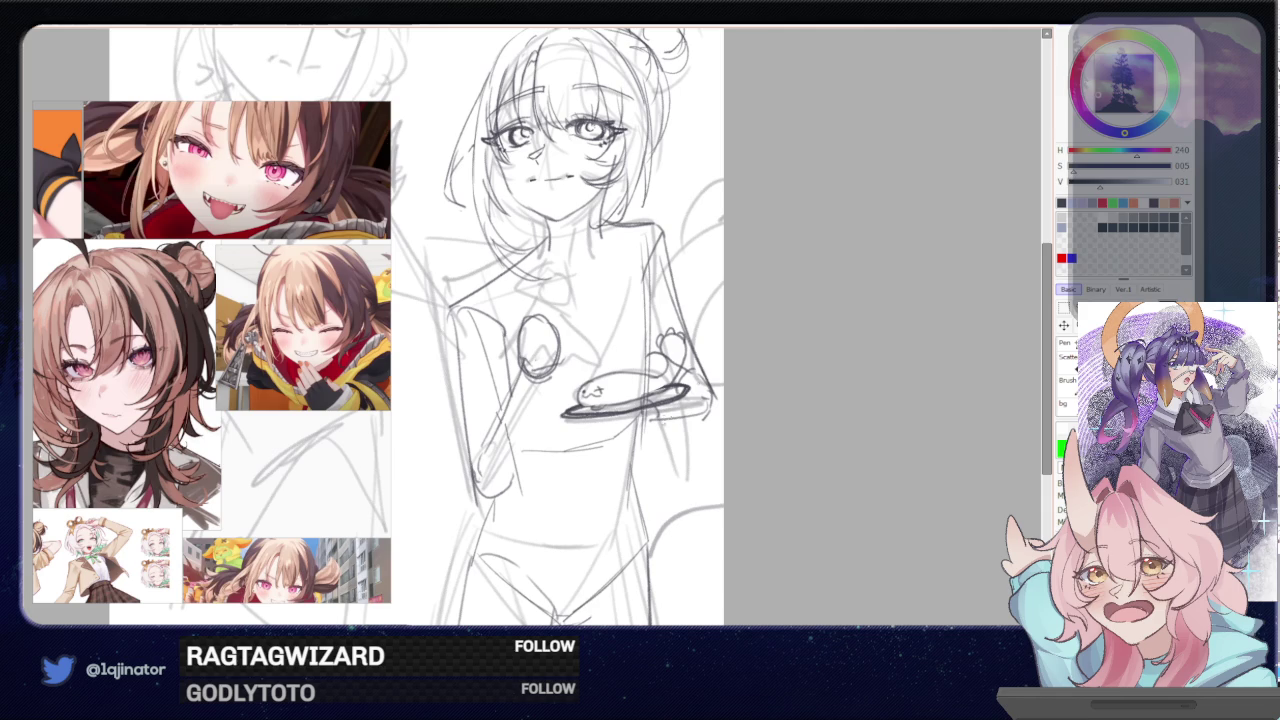
{"action": "key", "text": "h"}
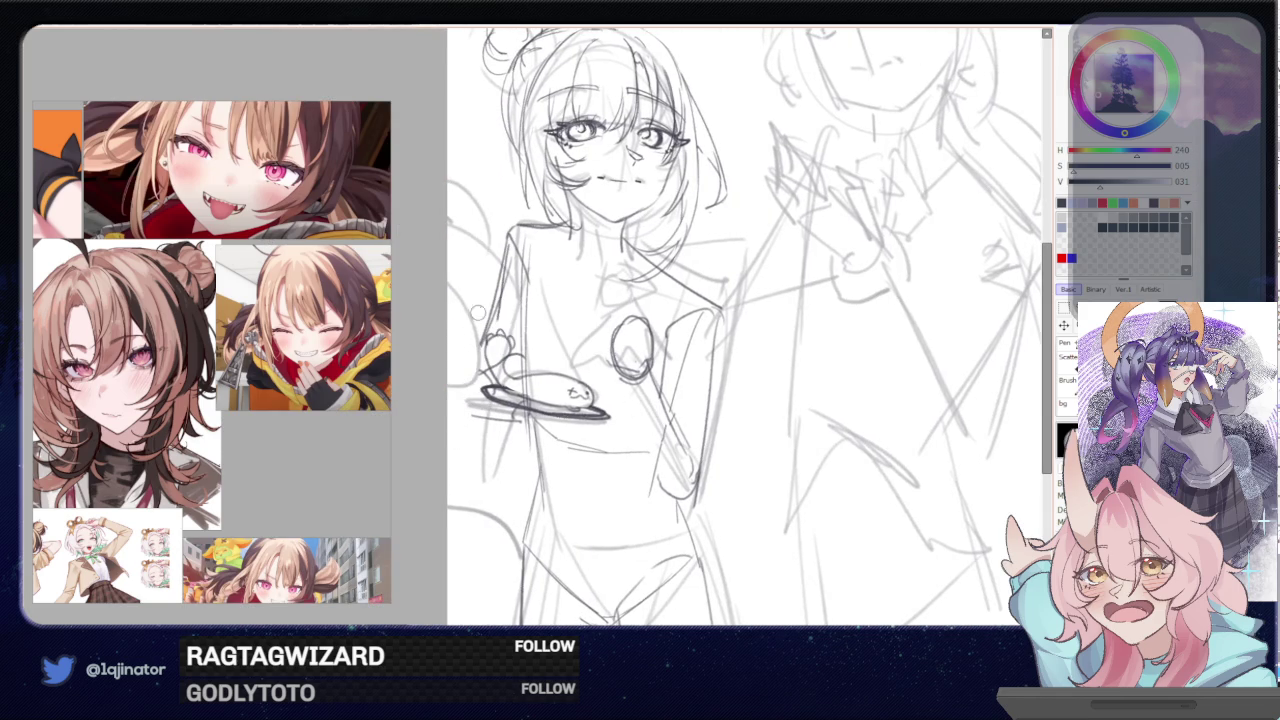
- Change brush, rework the collar line with eraser and pen, and draw a loop under the plate
{"action": "key", "text": "bracketright"}
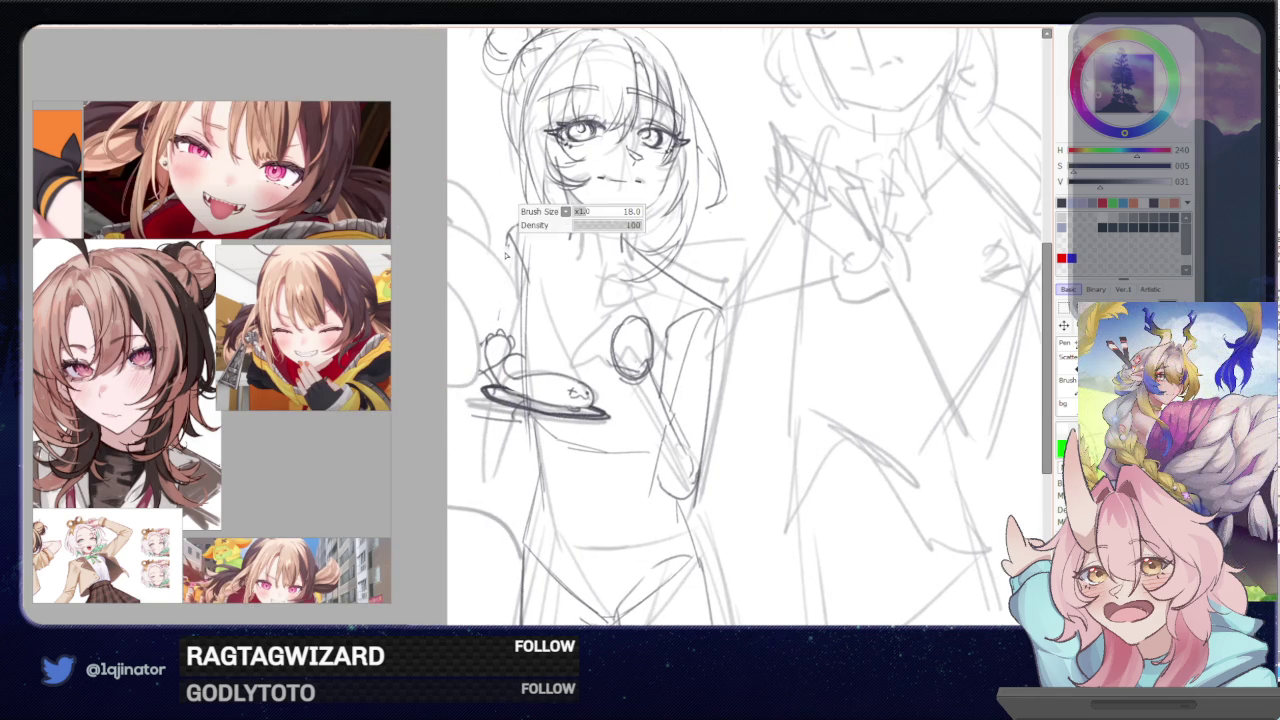
{"action": "mouse_move", "coordinate": [516, 232]}
{"action": "left_mouse_down"}
{"action": "mouse_move", "coordinate": [564, 226]}
{"action": "mouse_move", "coordinate": [504, 238]}
{"action": "mouse_move", "coordinate": [486, 415]}
{"action": "left_mouse_up"}
{"action": "key", "text": "e"}
{"action": "key", "text": "n"}
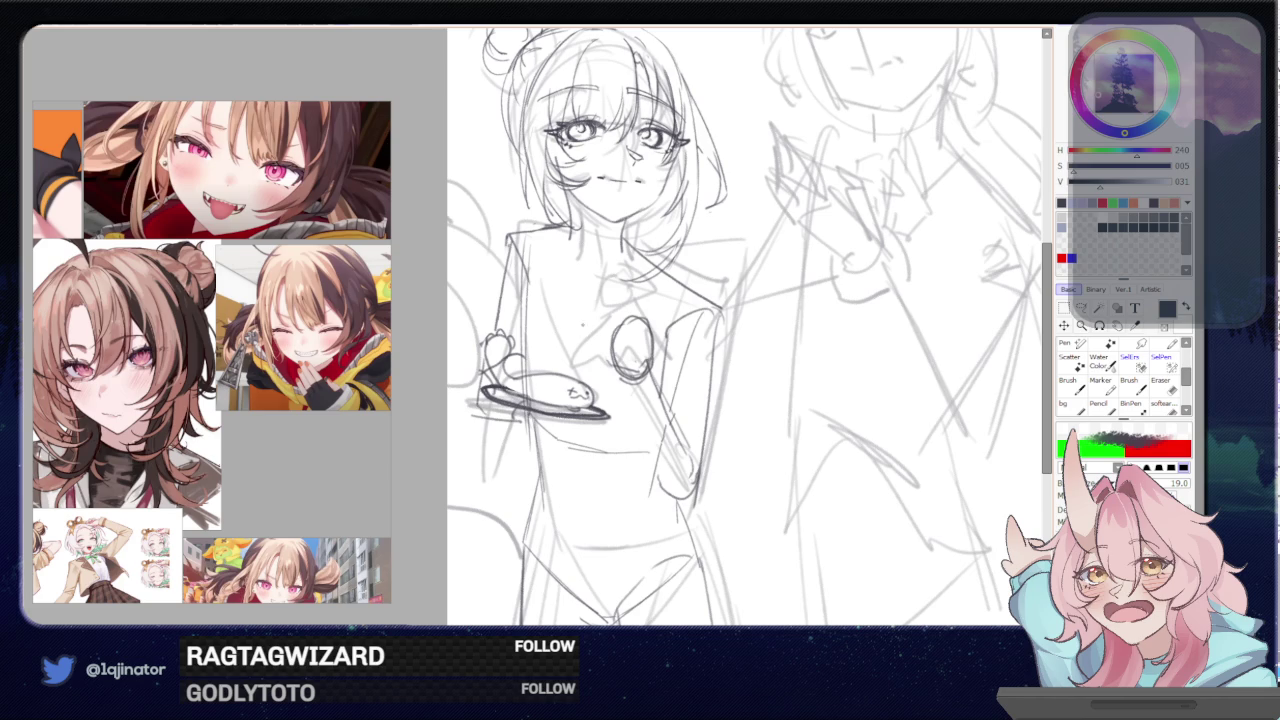
{"action": "key", "text": "h"}
{"action": "mouse_move", "coordinate": [636, 375]}
{"action": "left_mouse_down"}
{"action": "mouse_move", "coordinate": [610, 380]}
{"action": "mouse_move", "coordinate": [600, 406]}
{"action": "mouse_move", "coordinate": [642, 380]}
{"action": "left_mouse_up"}
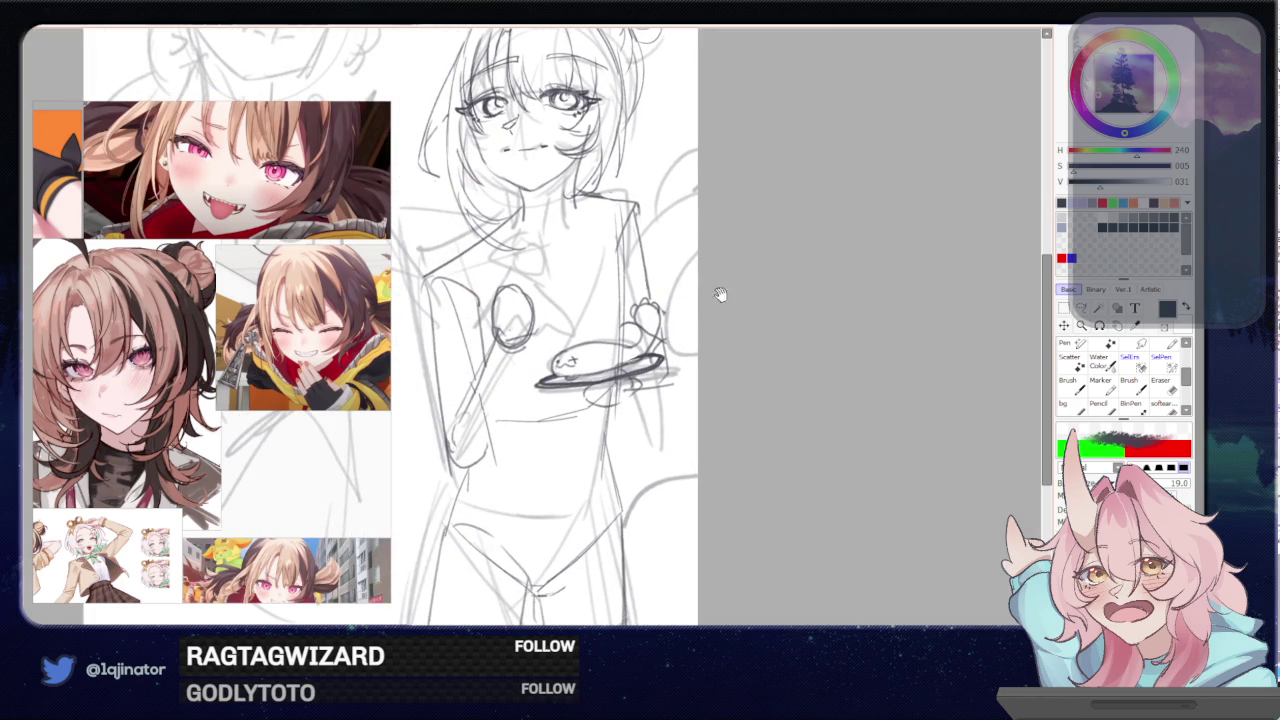
- Zoom out, pan both figures into view, zoom in on their heads, then zoom the reference board out
{"action": "scroll", "coordinate": [743, 283], "scroll_direction": "down", "scroll_amount": 1}
{"action": "scroll", "coordinate": [743, 283], "scroll_direction": "down", "scroll_amount": 1}
{"action": "scroll", "coordinate": [743, 283], "scroll_direction": "down", "scroll_amount": 1}
{"action": "mouse_move", "coordinate": [667, 405]}
{"action": "left_mouse_down"}
{"action": "mouse_move", "coordinate": [722, 427]}
{"action": "mouse_move", "coordinate": [694, 405]}
{"action": "mouse_move", "coordinate": [684, 432]}
{"action": "mouse_move", "coordinate": [728, 424]}
{"action": "left_mouse_up"}
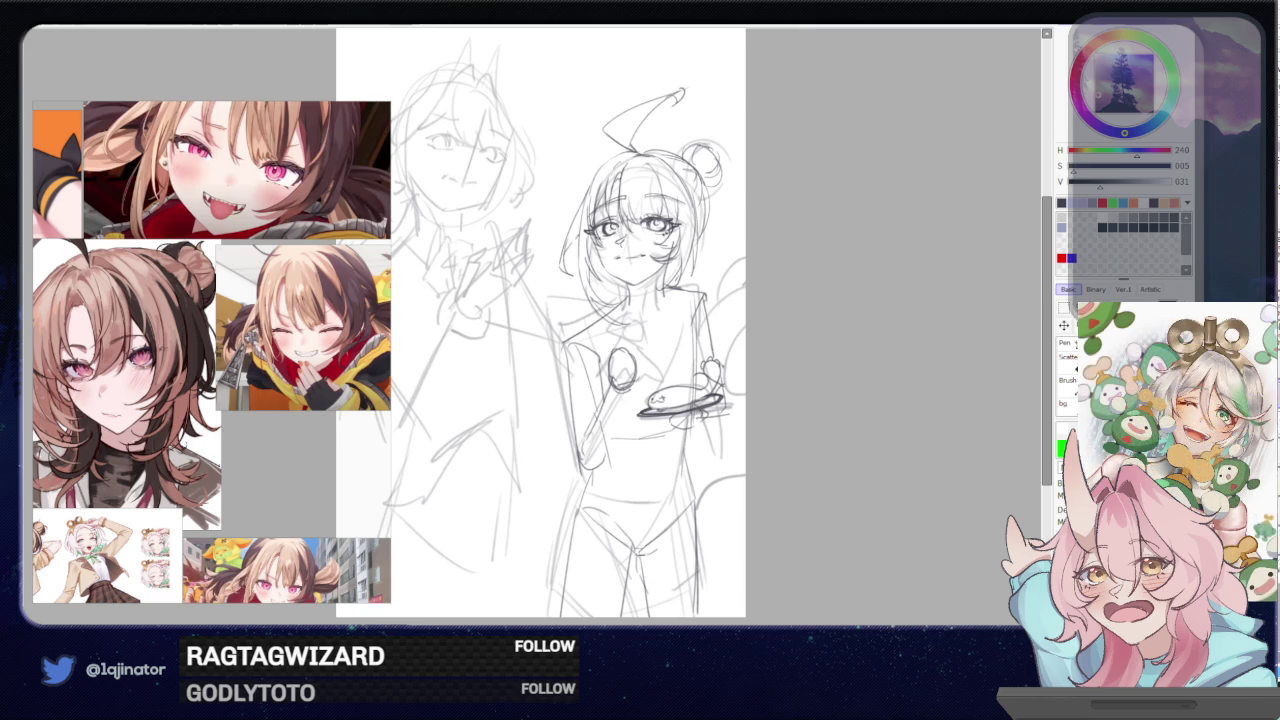
{"action": "scroll", "coordinate": [664, 374], "scroll_direction": "up", "scroll_amount": 1}
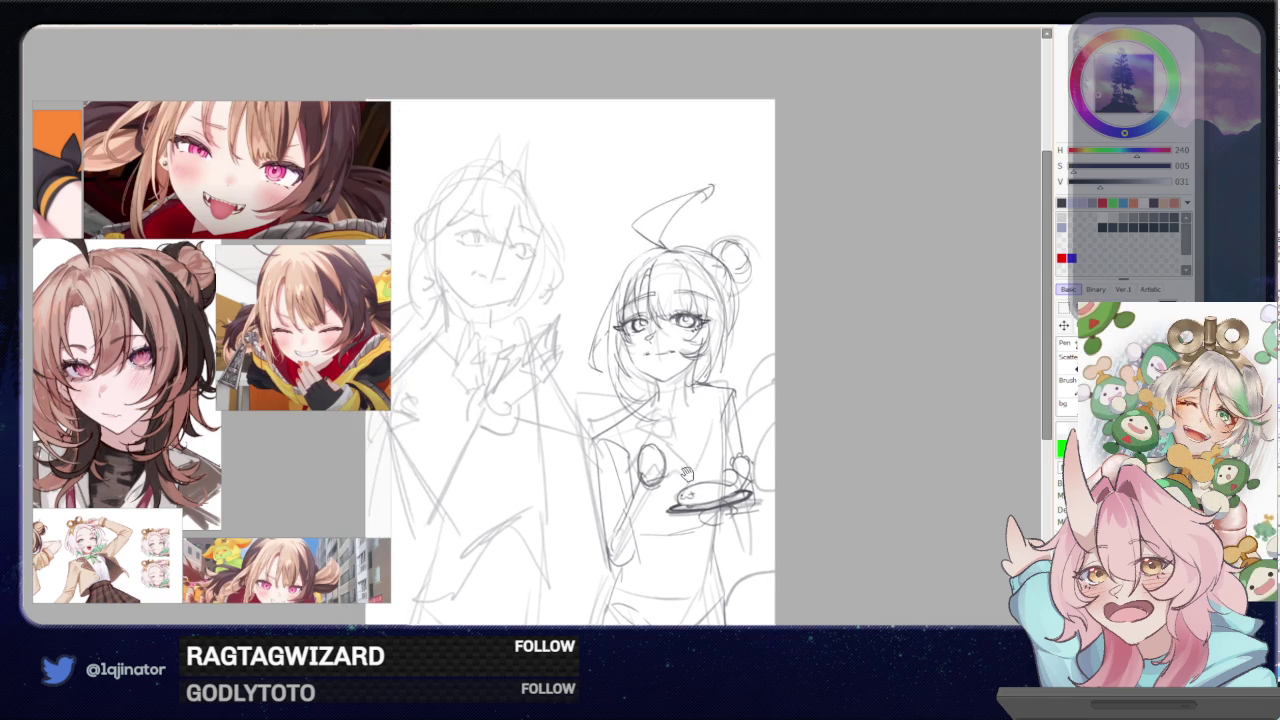
{"action": "scroll", "coordinate": [688, 476], "scroll_direction": "up", "scroll_amount": 1}
{"action": "scroll", "coordinate": [688, 476], "scroll_direction": "up", "scroll_amount": 1}
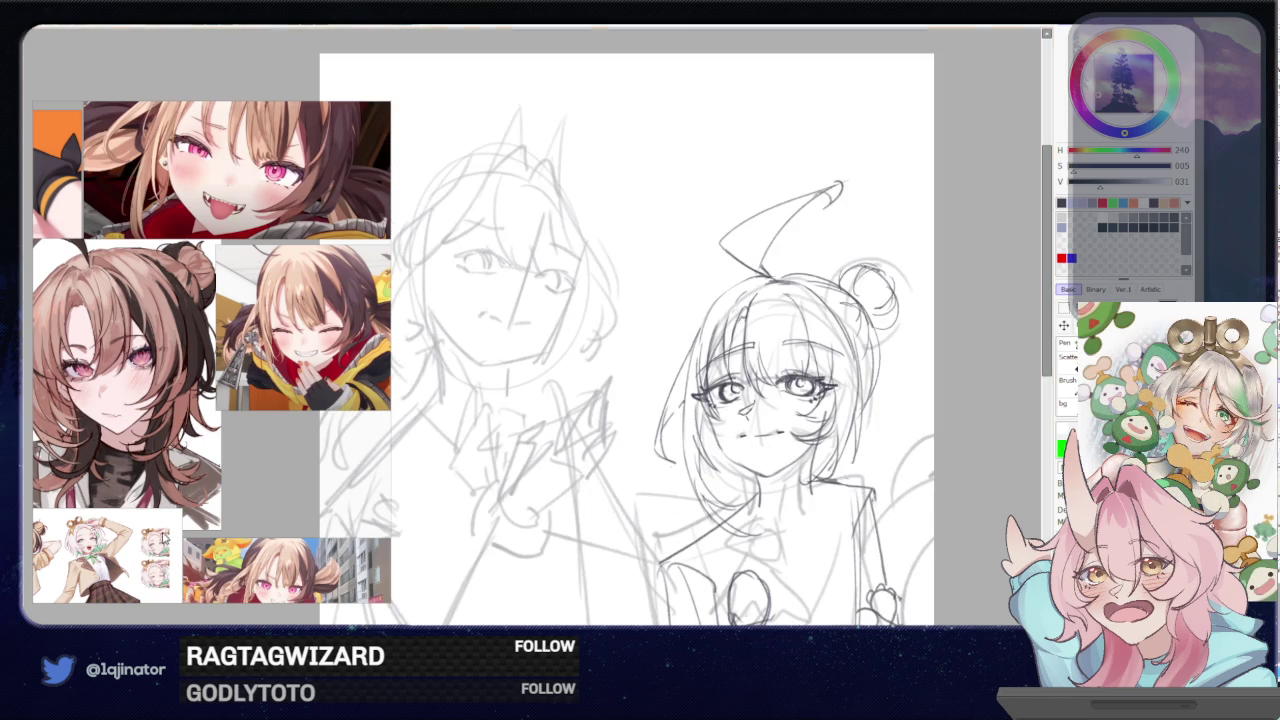
{"action": "scroll", "coordinate": [279, 447], "scroll_direction": "down", "scroll_amount": 4}
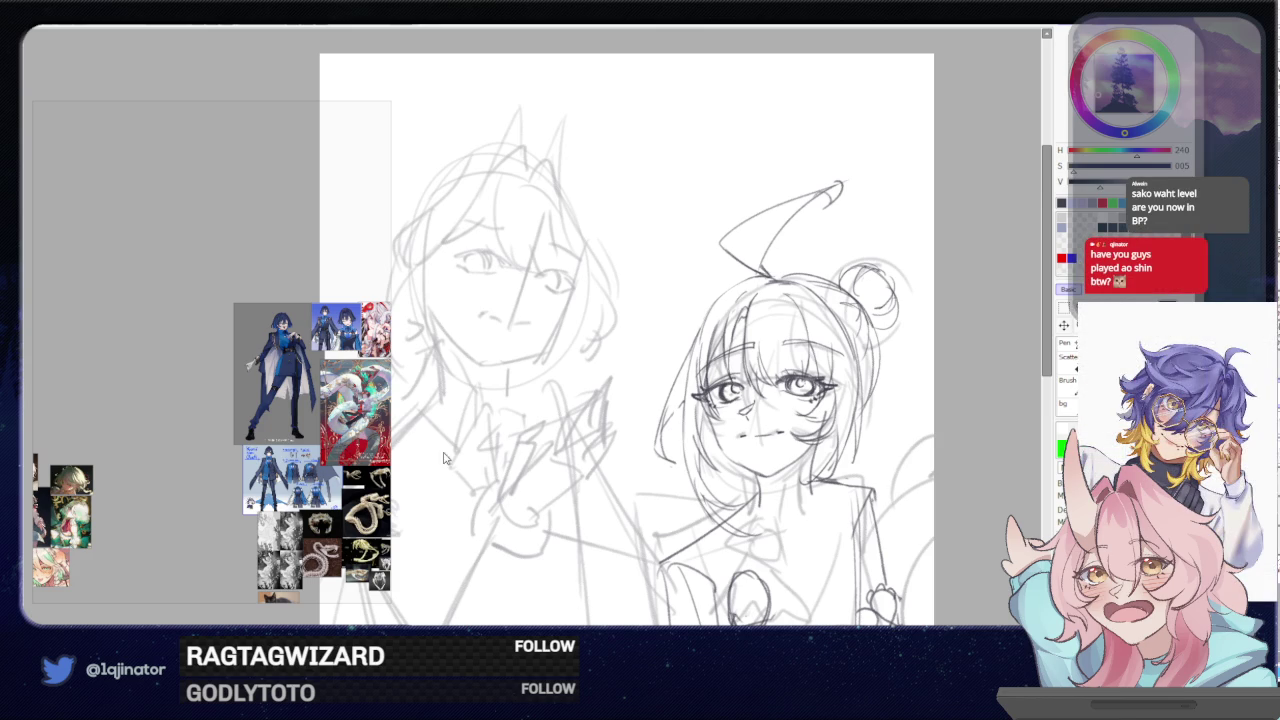
{"action": "scroll", "coordinate": [302, 398], "scroll_direction": "up", "scroll_amount": 2}
{"action": "scroll", "coordinate": [235, 420], "scroll_direction": "up", "scroll_amount": 2}
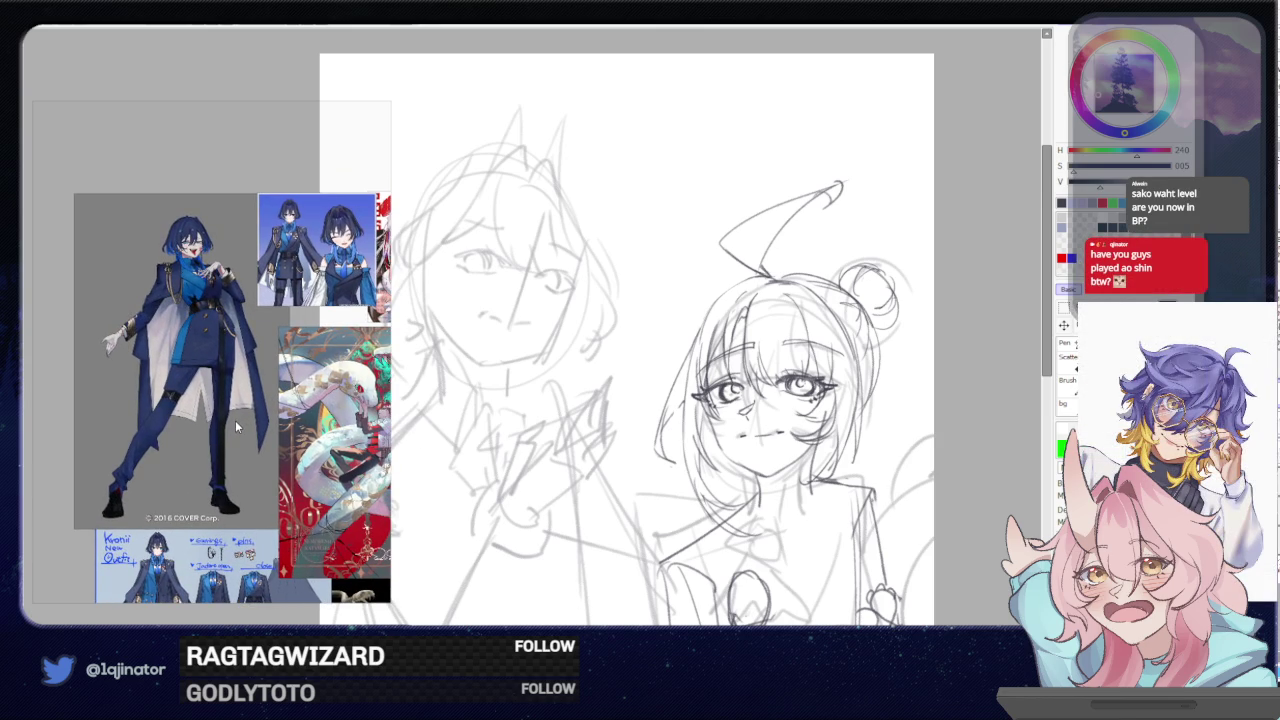
{"action": "left_click_drag", "start_coordinate": [576, 296], "coordinate": [630, 352]}
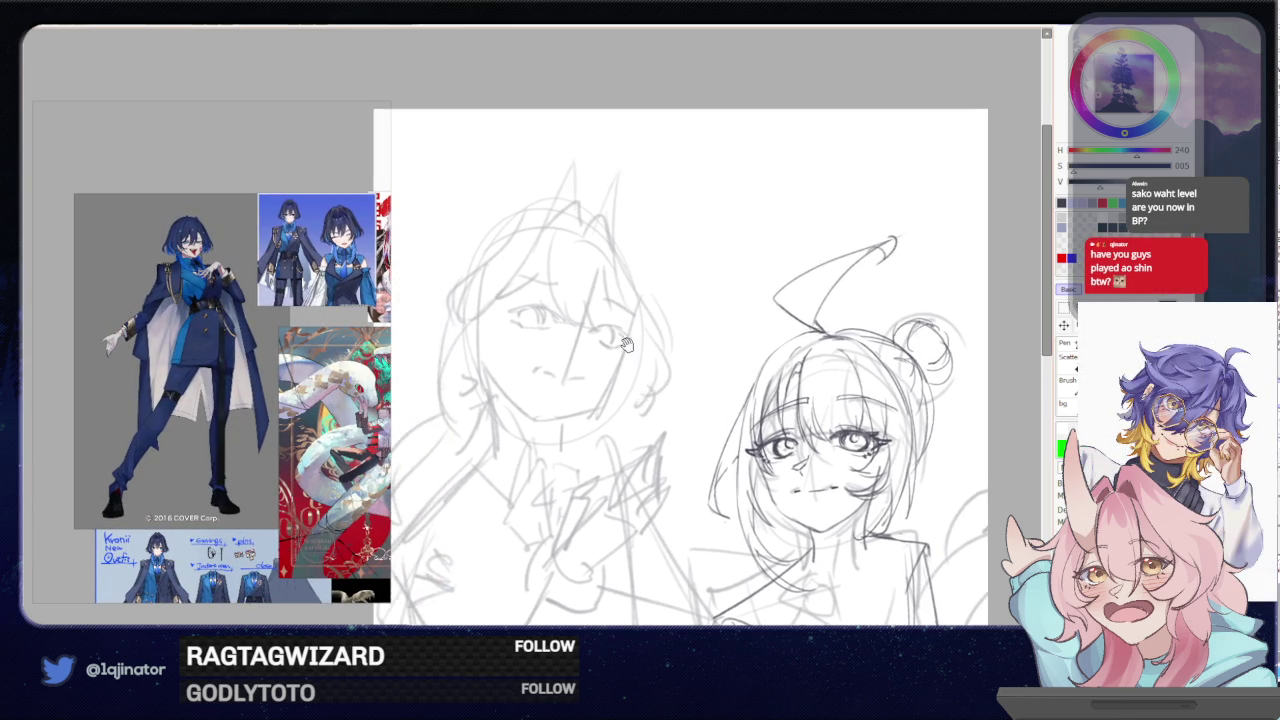
{"action": "scroll", "coordinate": [630, 352], "scroll_direction": "up", "scroll_amount": 1}
{"action": "scroll", "coordinate": [615, 330], "scroll_direction": "up", "scroll_amount": 1}
{"action": "scroll", "coordinate": [600, 300], "scroll_direction": "up", "scroll_amount": 1}
{"action": "scroll", "coordinate": [568, 262], "scroll_direction": "up", "scroll_amount": 1}
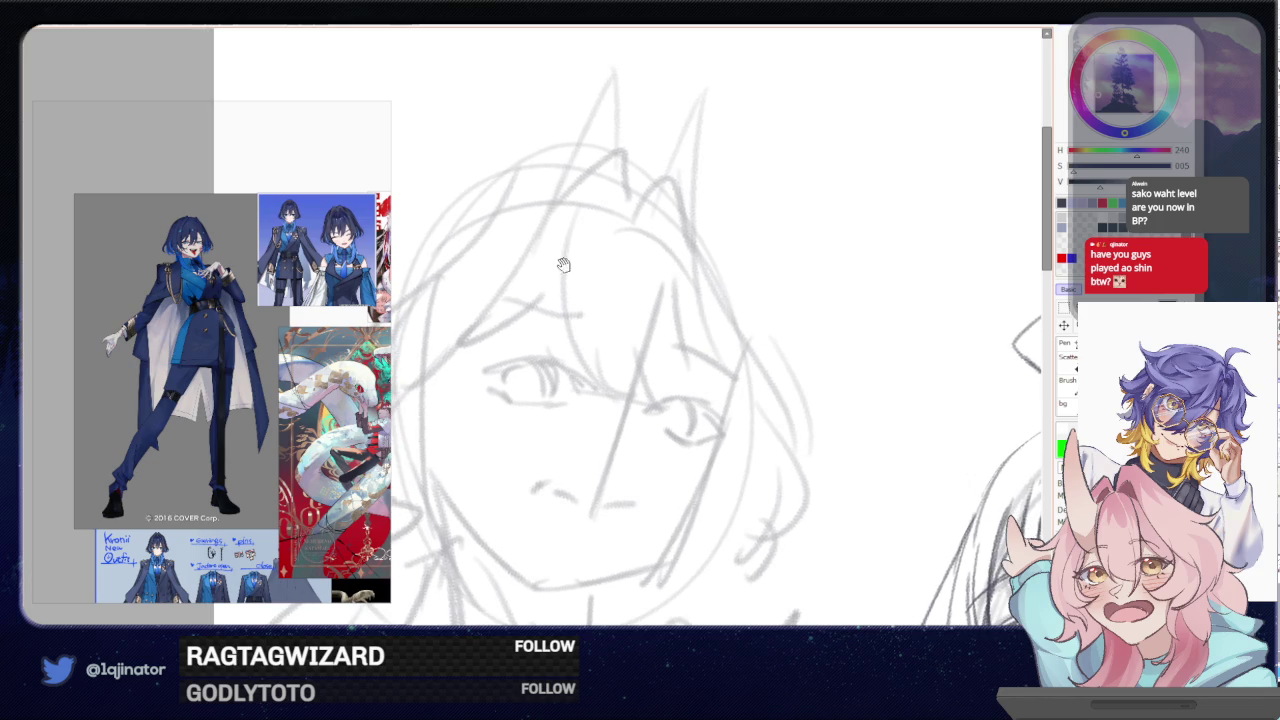
{"action": "scroll", "coordinate": [568, 262], "scroll_direction": "up", "scroll_amount": 1}
{"action": "right_click", "coordinate": [650, 252]}
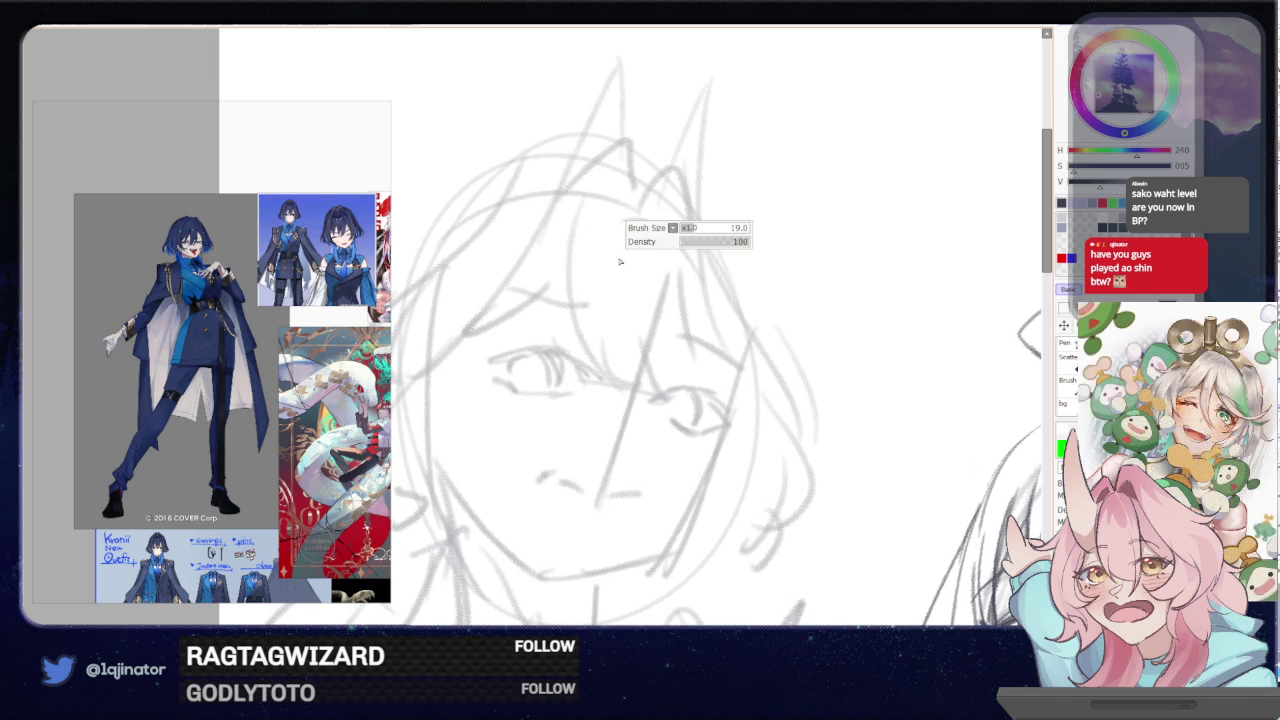
{"action": "right_click", "coordinate": [729, 225]}
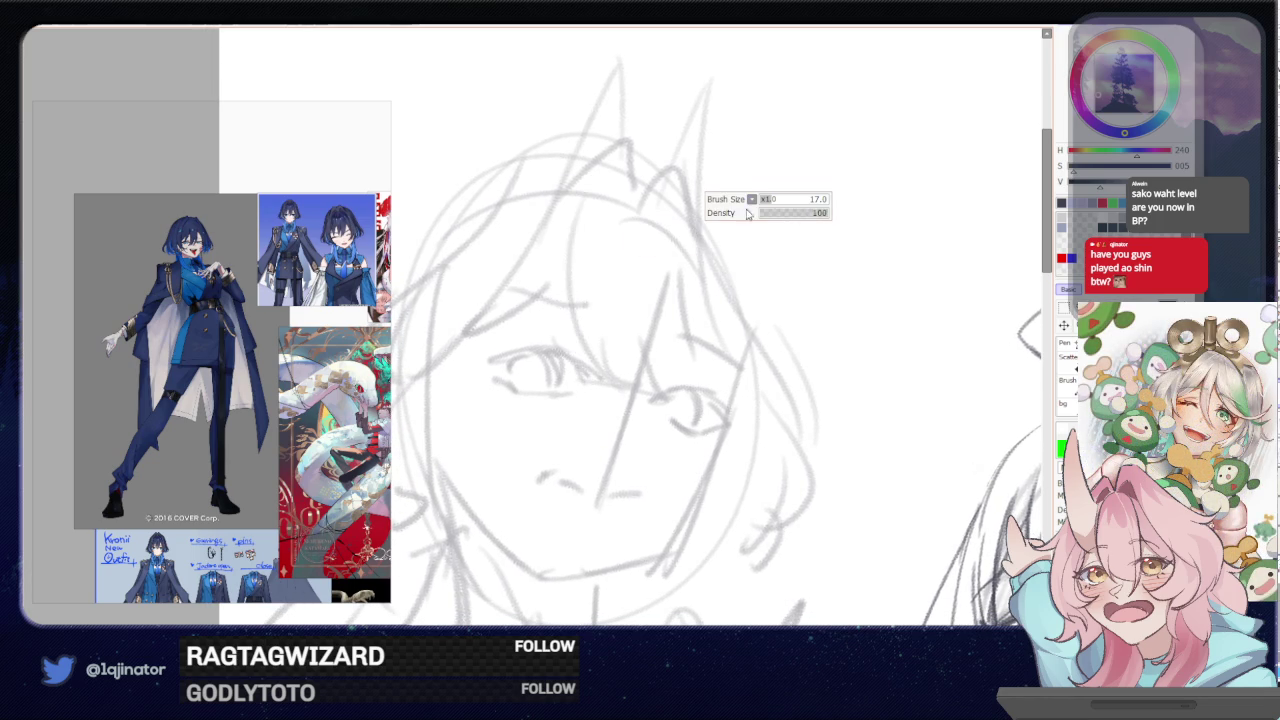
{"action": "mouse_move", "coordinate": [667, 420]}
{"action": "left_mouse_down"}
{"action": "mouse_move", "coordinate": [748, 435]}
{"action": "mouse_move", "coordinate": [550, 332]}
{"action": "left_mouse_up"}
{"action": "key", "text": "ctrl+z"}
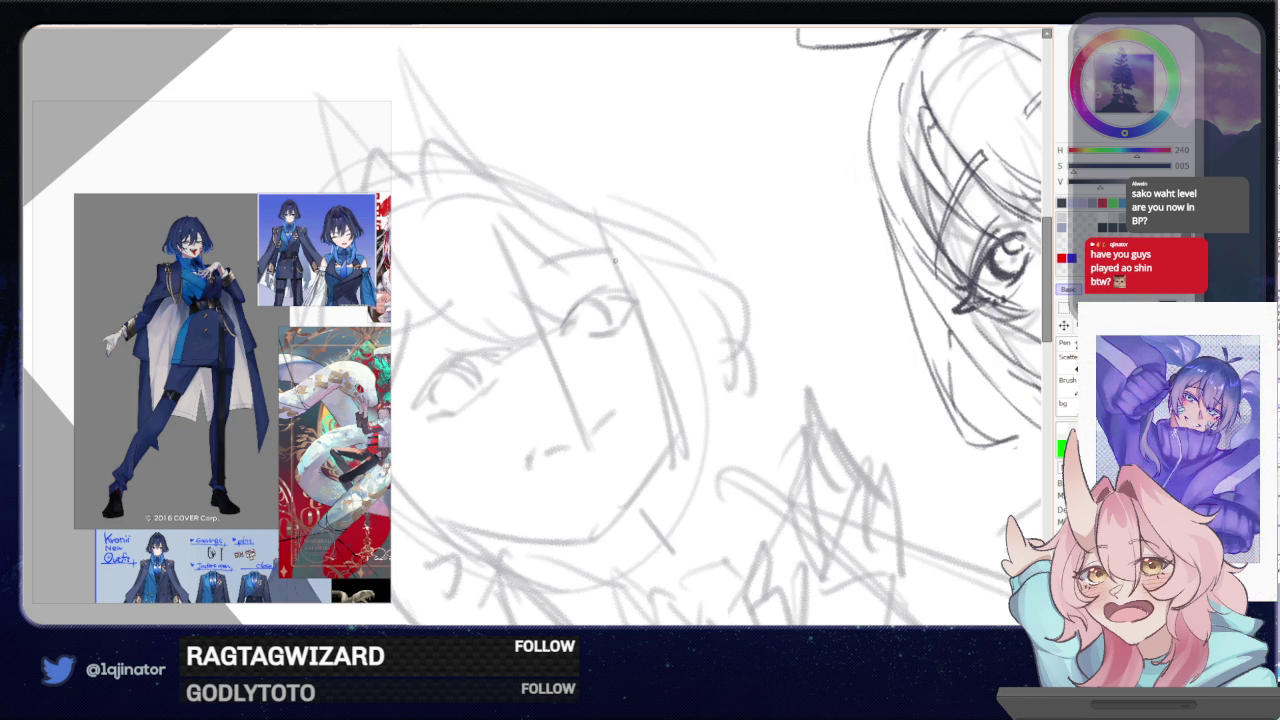
{"action": "mouse_move", "coordinate": [570, 301]}
{"action": "left_mouse_down"}
{"action": "mouse_move", "coordinate": [648, 288]}
{"action": "mouse_move", "coordinate": [638, 308]}
{"action": "mouse_move", "coordinate": [640, 292]}
{"action": "left_mouse_up"}
{"action": "left_click_drag", "start_coordinate": [570, 316], "coordinate": [646, 294]}
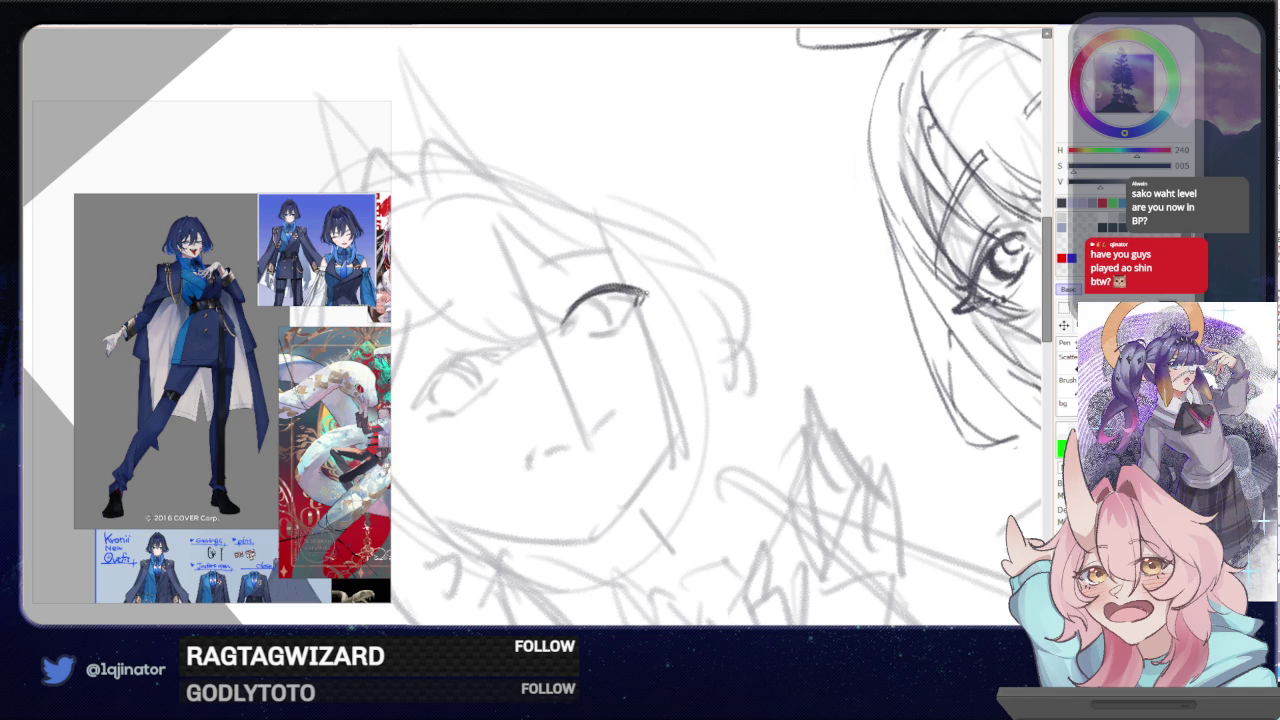
{"action": "left_click_drag", "start_coordinate": [604, 333], "coordinate": [645, 315]}
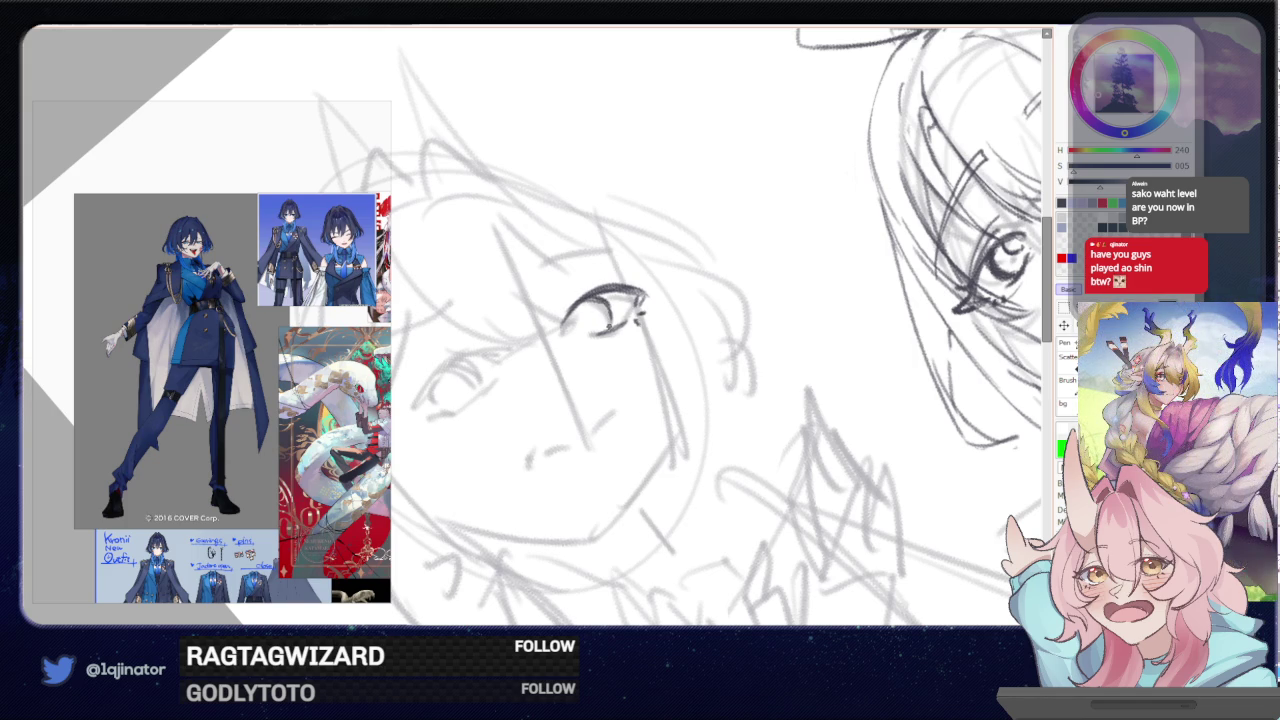
{"action": "key", "text": "End"}
{"action": "key", "text": "End"}
{"action": "key", "text": "End"}
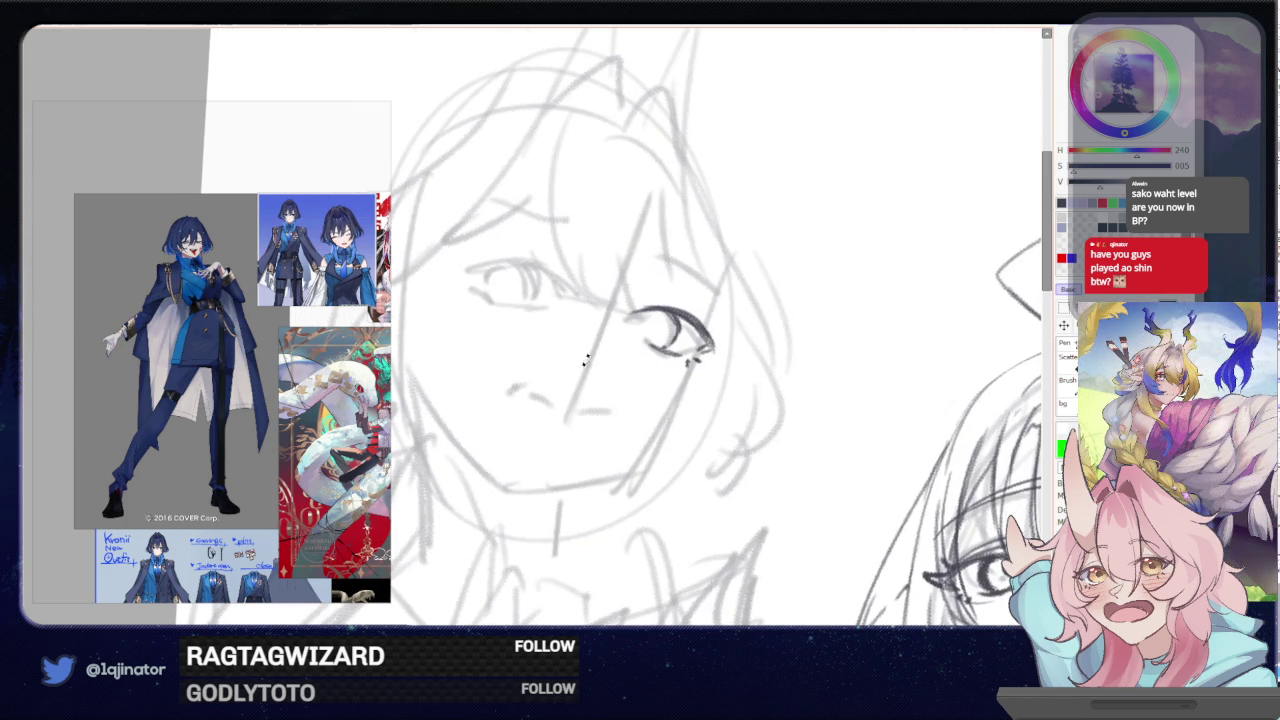
{"action": "key", "text": "Delete"}
{"action": "key", "text": "Delete"}
{"action": "key", "text": "Delete"}
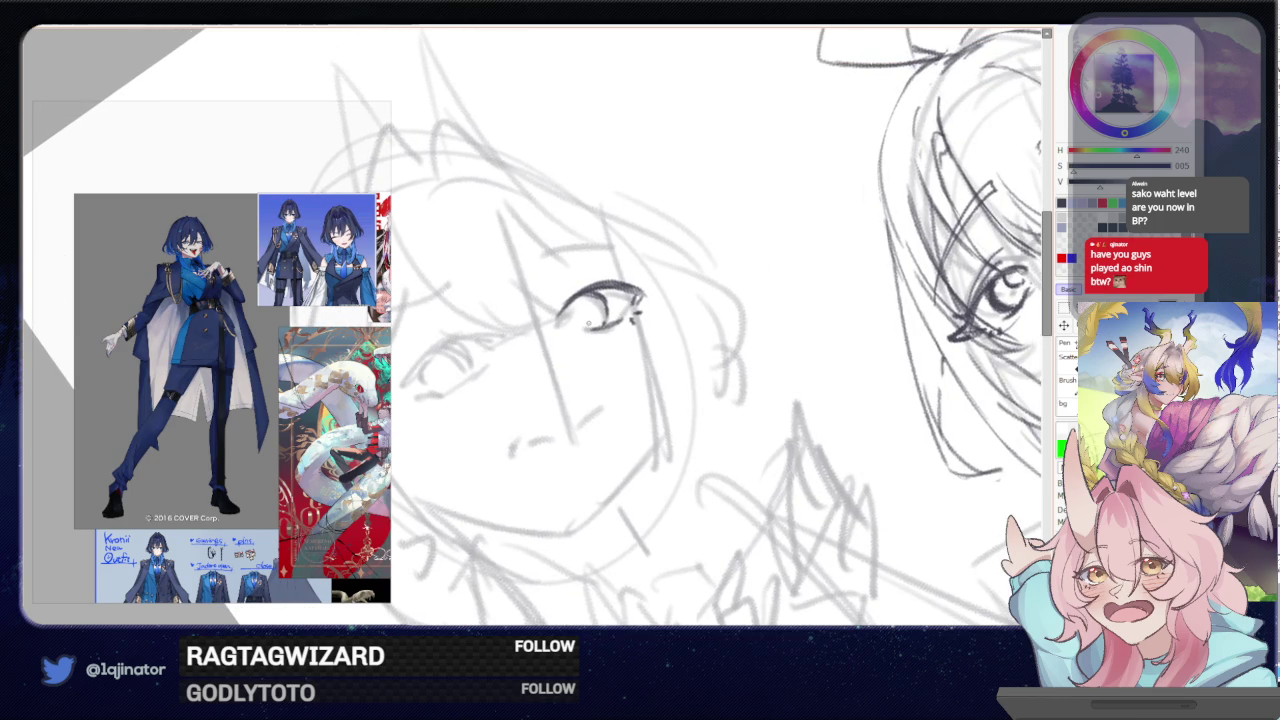
{"action": "key", "text": "Home"}
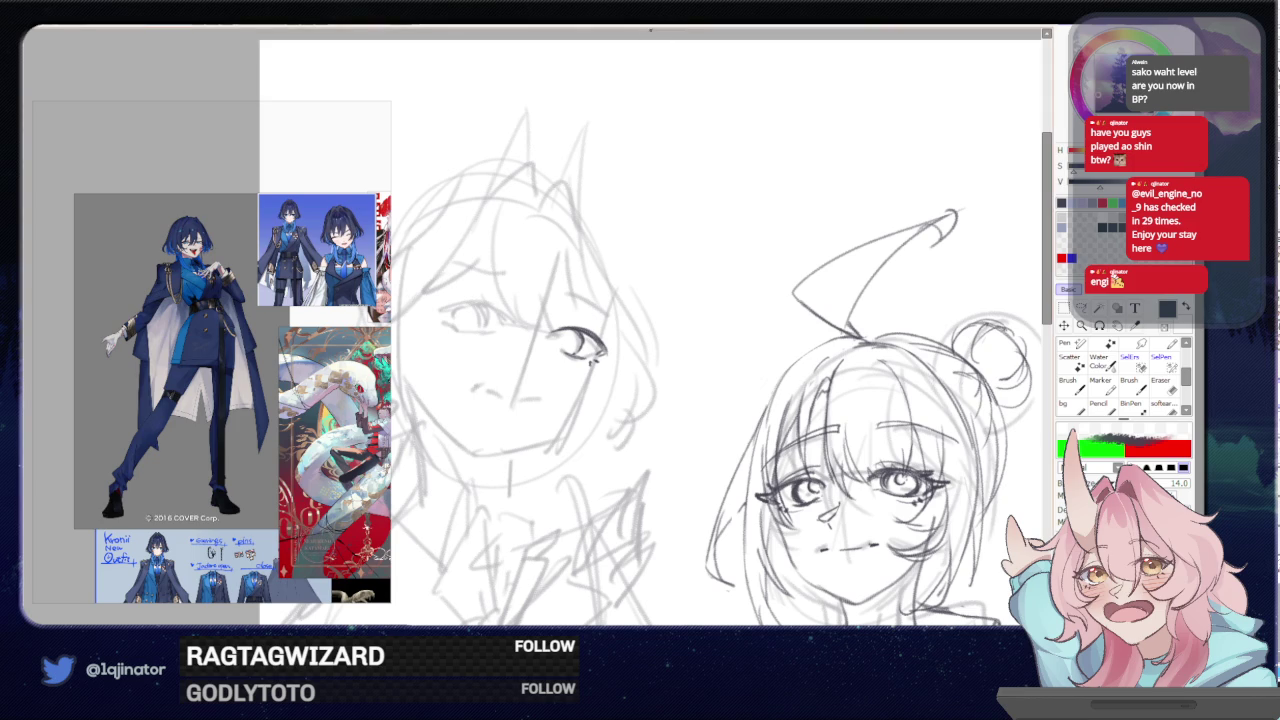
{"action": "key", "text": "h"}
{"action": "key", "text": "ctrl+z"}
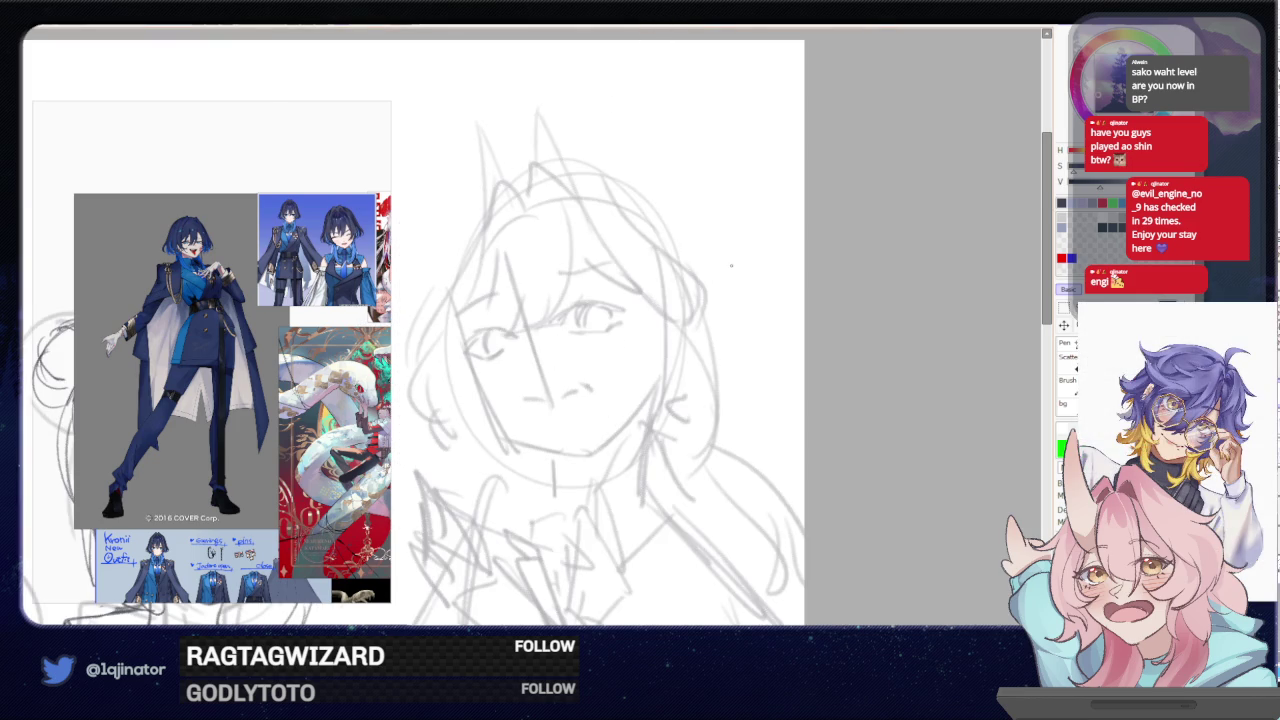
{"action": "key", "text": "h"}
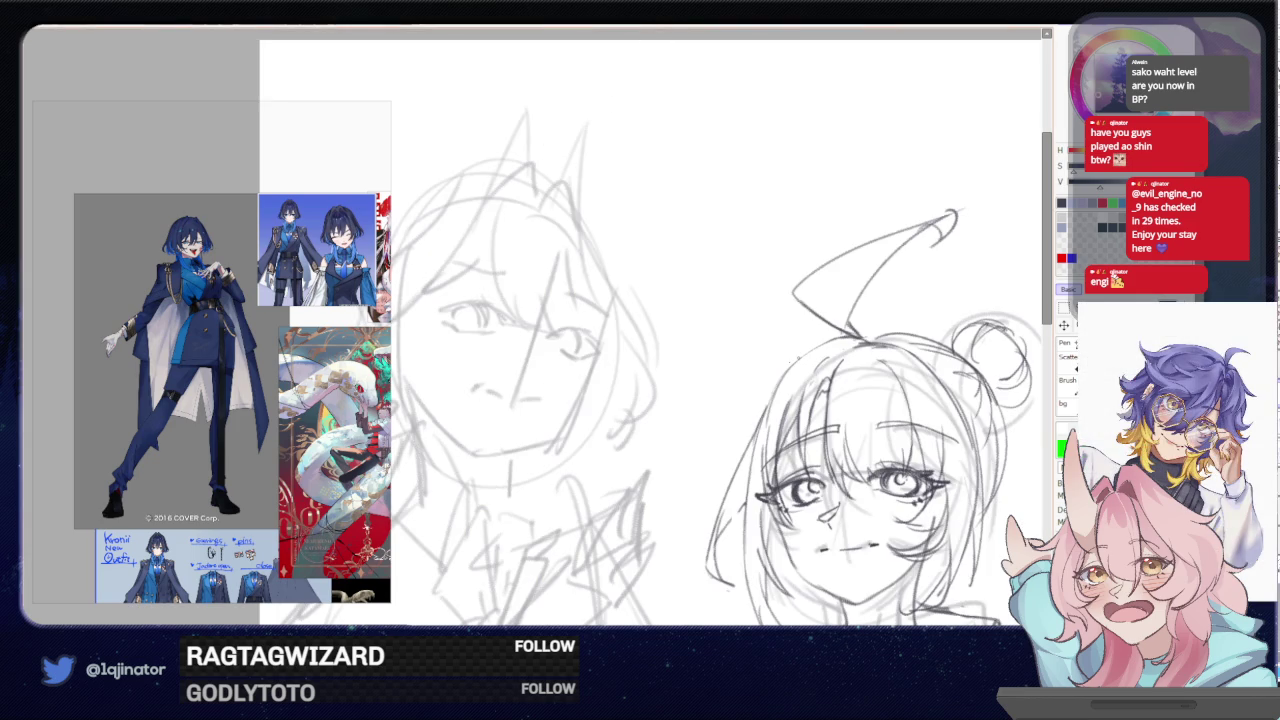
{"action": "key", "text": "h"}
{"action": "mouse_move", "coordinate": [600, 335]}
{"action": "left_mouse_down"}
{"action": "mouse_move", "coordinate": [680, 370]}
{"action": "mouse_move", "coordinate": [489, 391]}
{"action": "mouse_move", "coordinate": [523, 371]}
{"action": "left_mouse_up"}
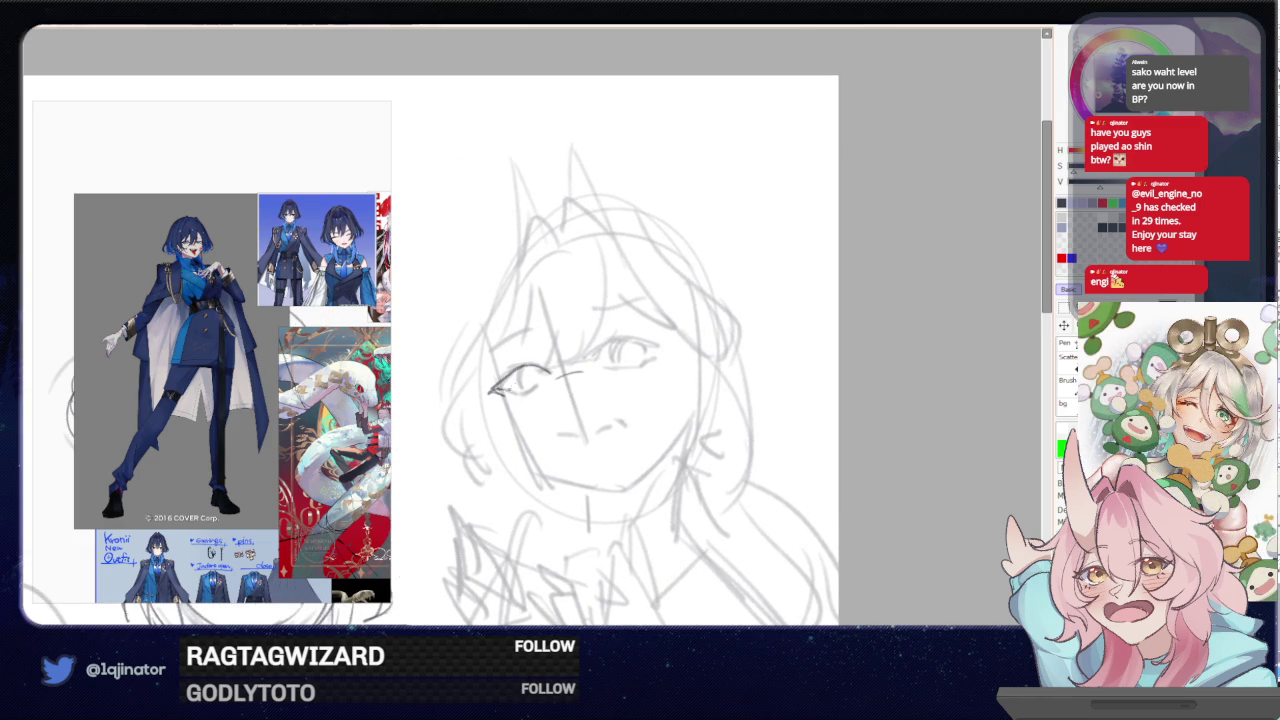
{"action": "key", "text": "ctrl+z"}
{"action": "key", "text": "ctrl+z"}
{"action": "mouse_move", "coordinate": [497, 384]}
{"action": "left_mouse_down"}
{"action": "mouse_move", "coordinate": [542, 364]}
{"action": "mouse_move", "coordinate": [516, 394]}
{"action": "mouse_move", "coordinate": [526, 389]}
{"action": "left_mouse_up"}
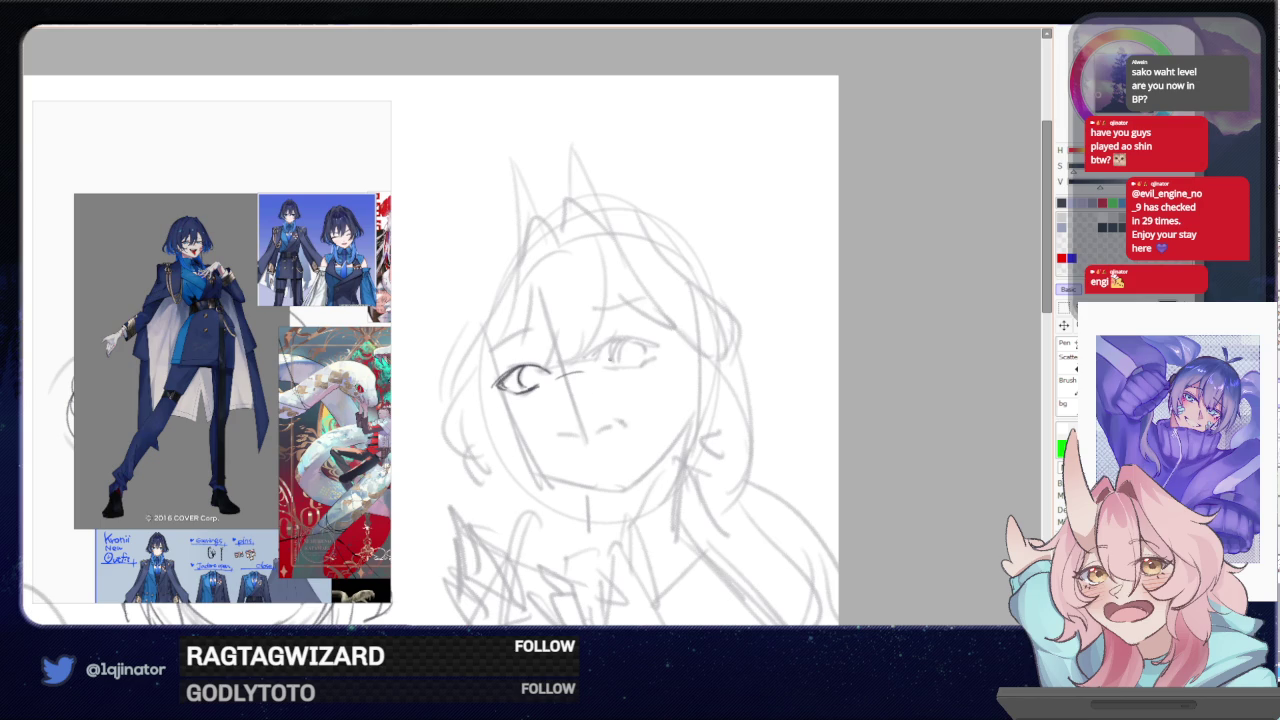
{"action": "key", "text": "ctrl+z"}
{"action": "key", "text": "ctrl+z"}
{"action": "key", "text": "ctrl+z"}
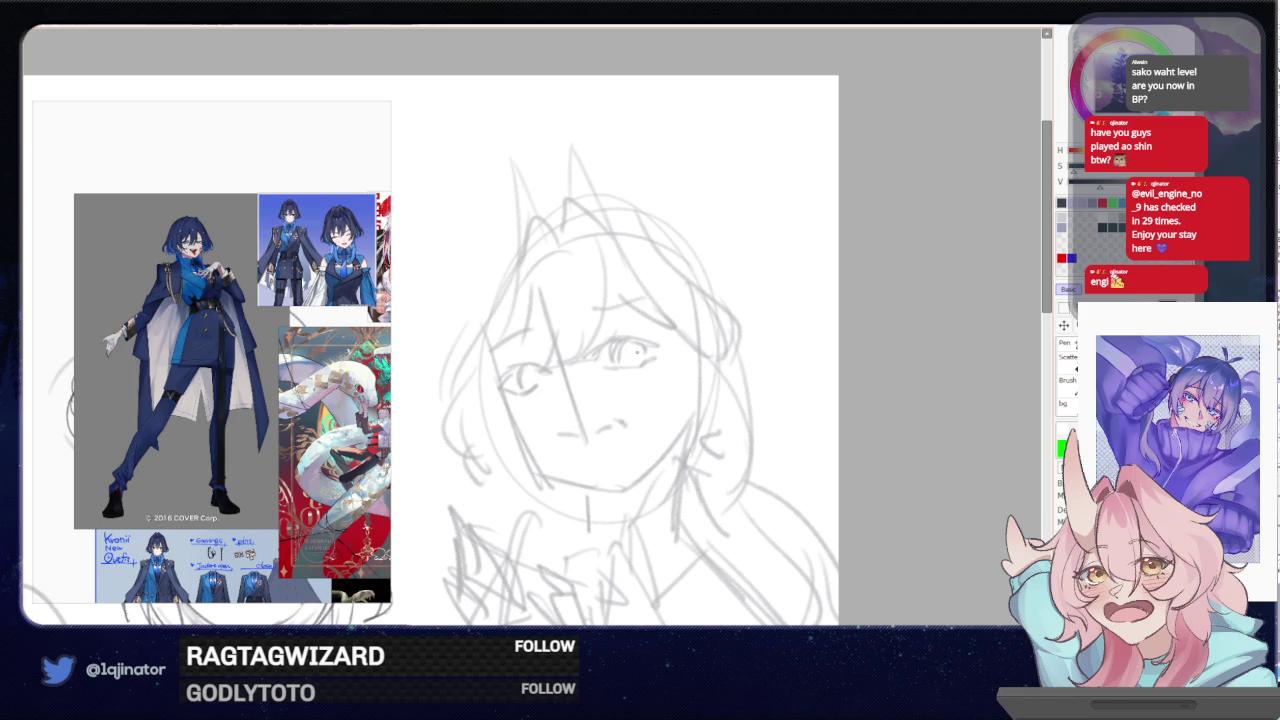
{"action": "key", "text": "h"}
{"action": "left_click_drag", "start_coordinate": [646, 343], "coordinate": [632, 358]}
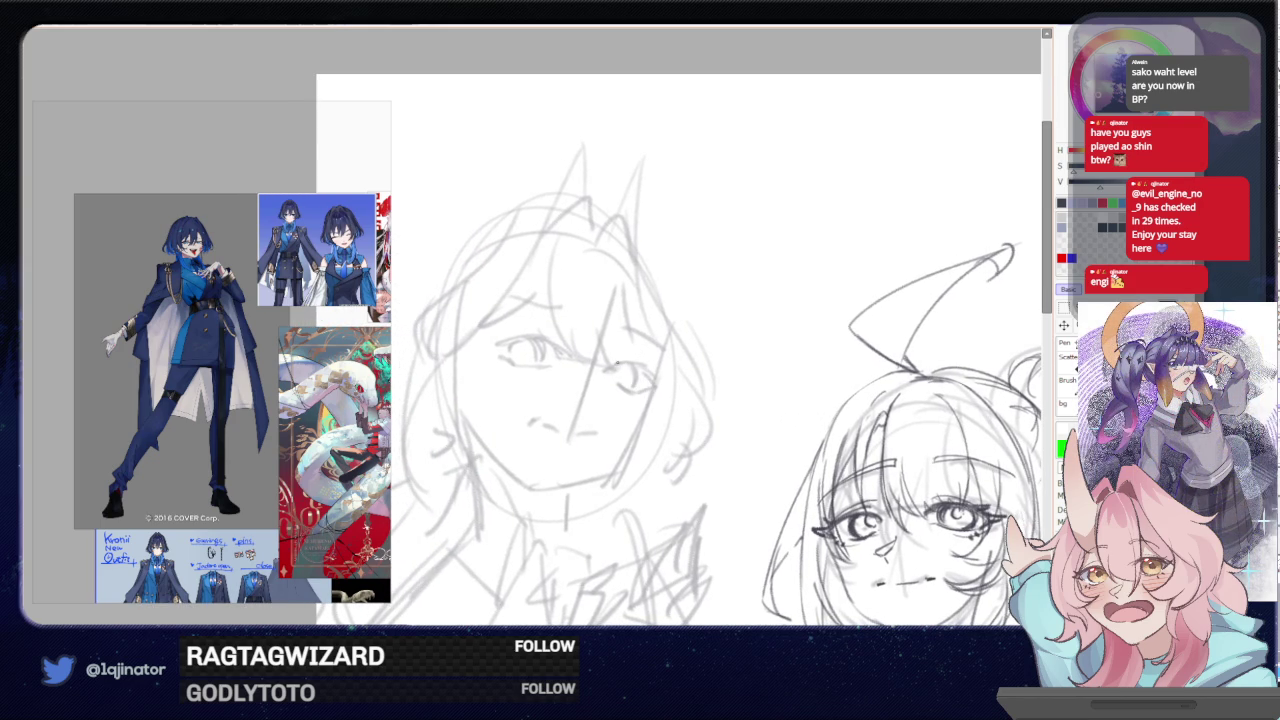
- Add a stroke beside the nose and ink the right eye's lower lid and iris outline
{"action": "mouse_move", "coordinate": [600, 373]}
{"action": "left_mouse_down"}
{"action": "mouse_move", "coordinate": [635, 364]}
{"action": "mouse_move", "coordinate": [655, 384]}
{"action": "left_mouse_up"}
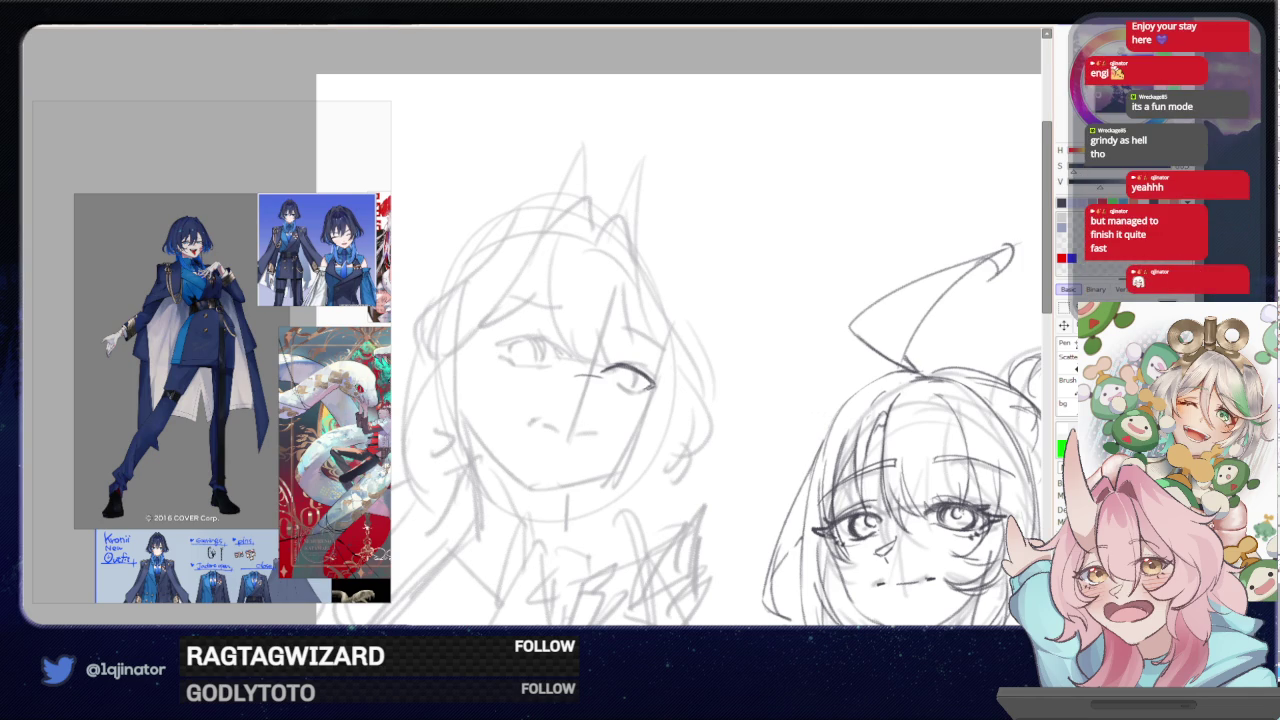
{"action": "scroll", "coordinate": [683, 410], "scroll_direction": "up", "scroll_amount": 2}
{"action": "left_click_drag", "start_coordinate": [684, 420], "coordinate": [694, 423]}
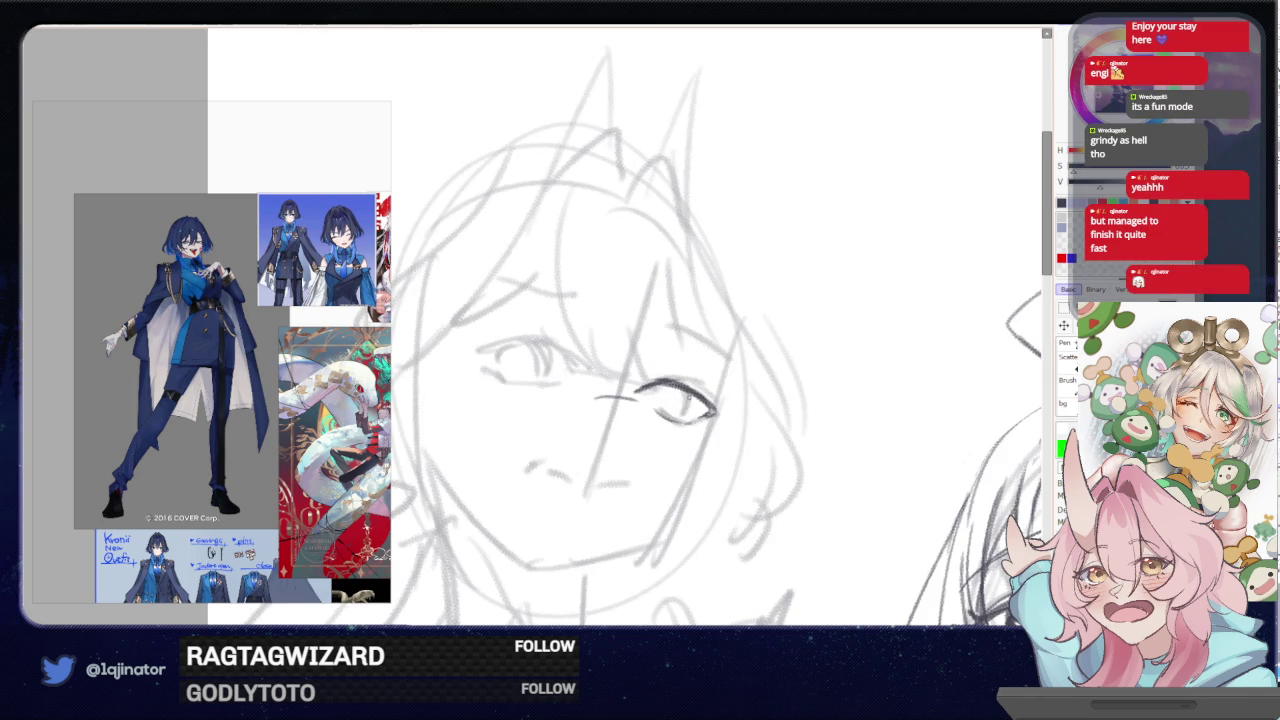
{"action": "left_click_drag", "start_coordinate": [676, 388], "coordinate": [682, 414]}
{"action": "left_click_drag", "start_coordinate": [684, 390], "coordinate": [674, 416]}
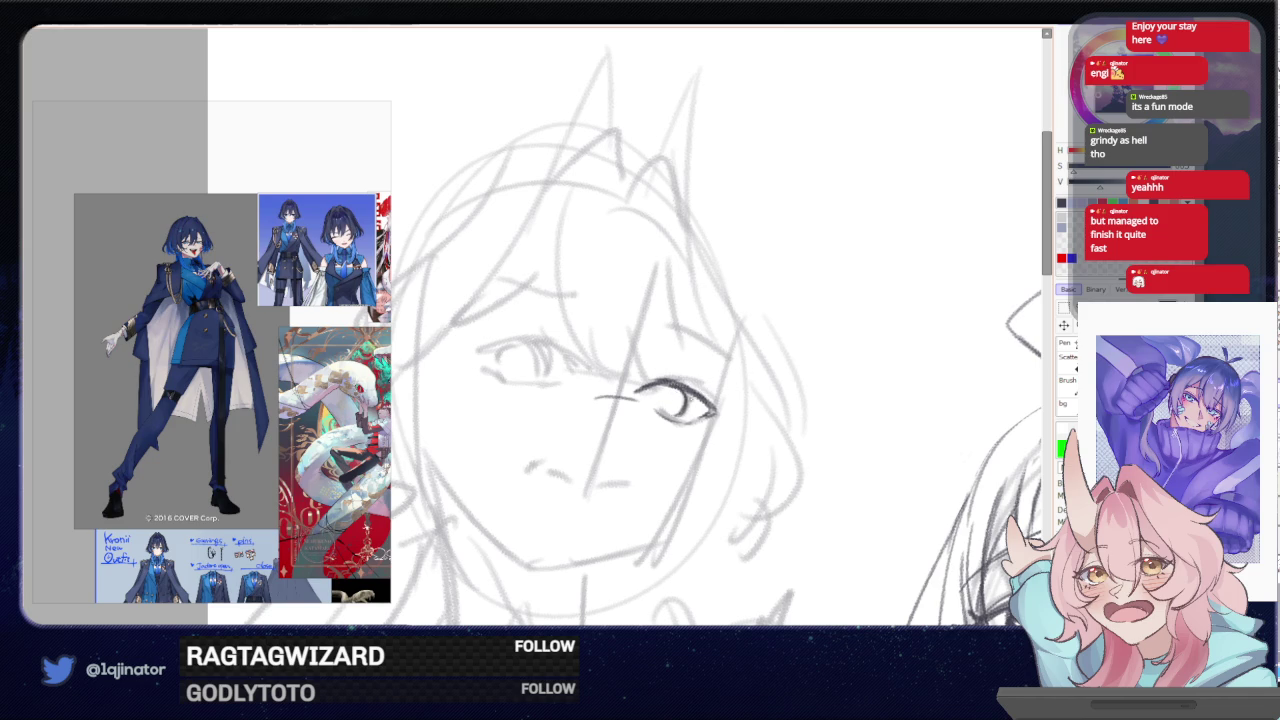
- Ink a dark upper lid over the other eye and lasso a selection around the left eye
{"action": "left_click_drag", "start_coordinate": [855, 400], "coordinate": [665, 406]}
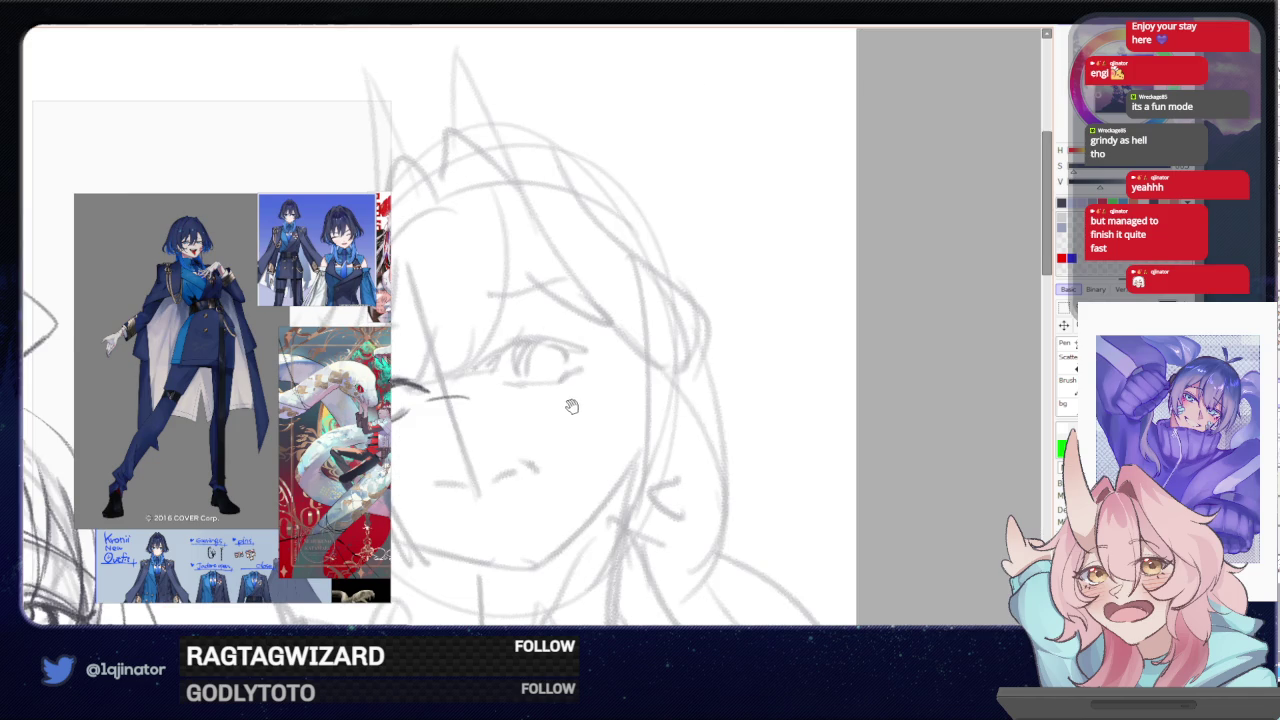
{"action": "left_click_drag", "start_coordinate": [415, 407], "coordinate": [530, 396]}
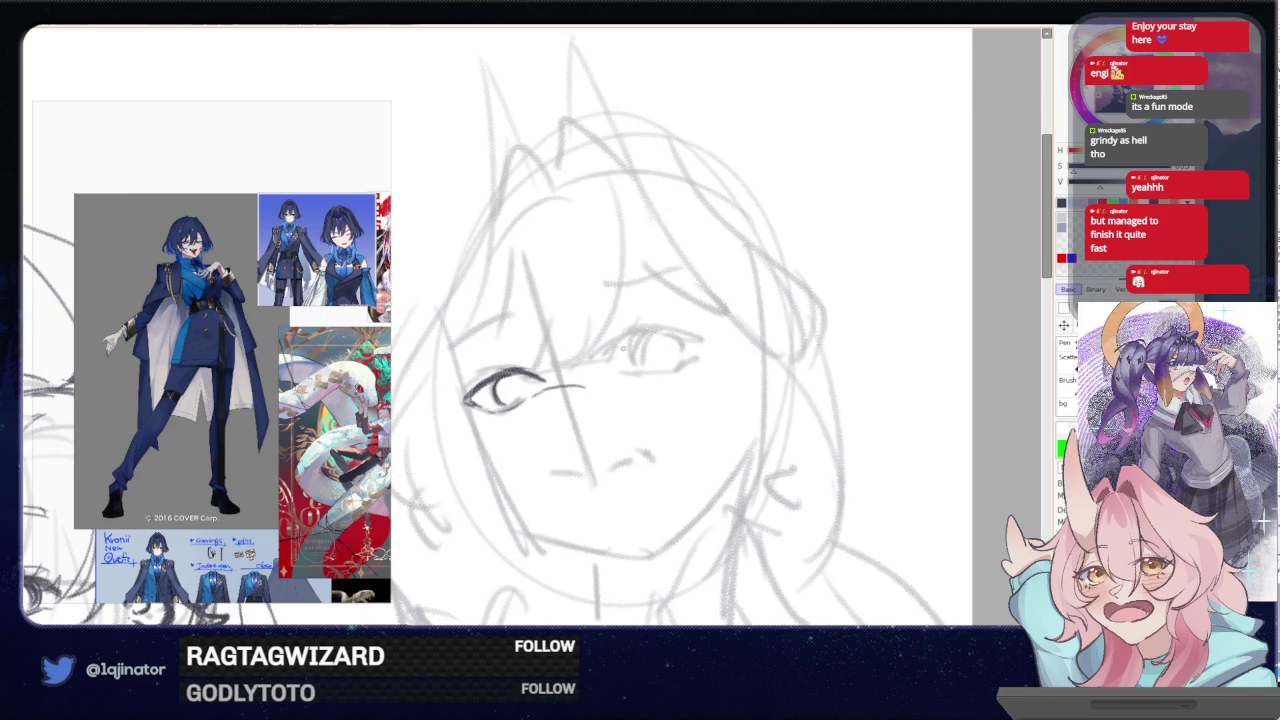
{"action": "mouse_move", "coordinate": [612, 342]}
{"action": "left_mouse_down"}
{"action": "mouse_move", "coordinate": [700, 344]}
{"action": "mouse_move", "coordinate": [688, 332]}
{"action": "mouse_move", "coordinate": [710, 350]}
{"action": "mouse_move", "coordinate": [628, 370]}
{"action": "mouse_move", "coordinate": [664, 368]}
{"action": "left_mouse_up"}
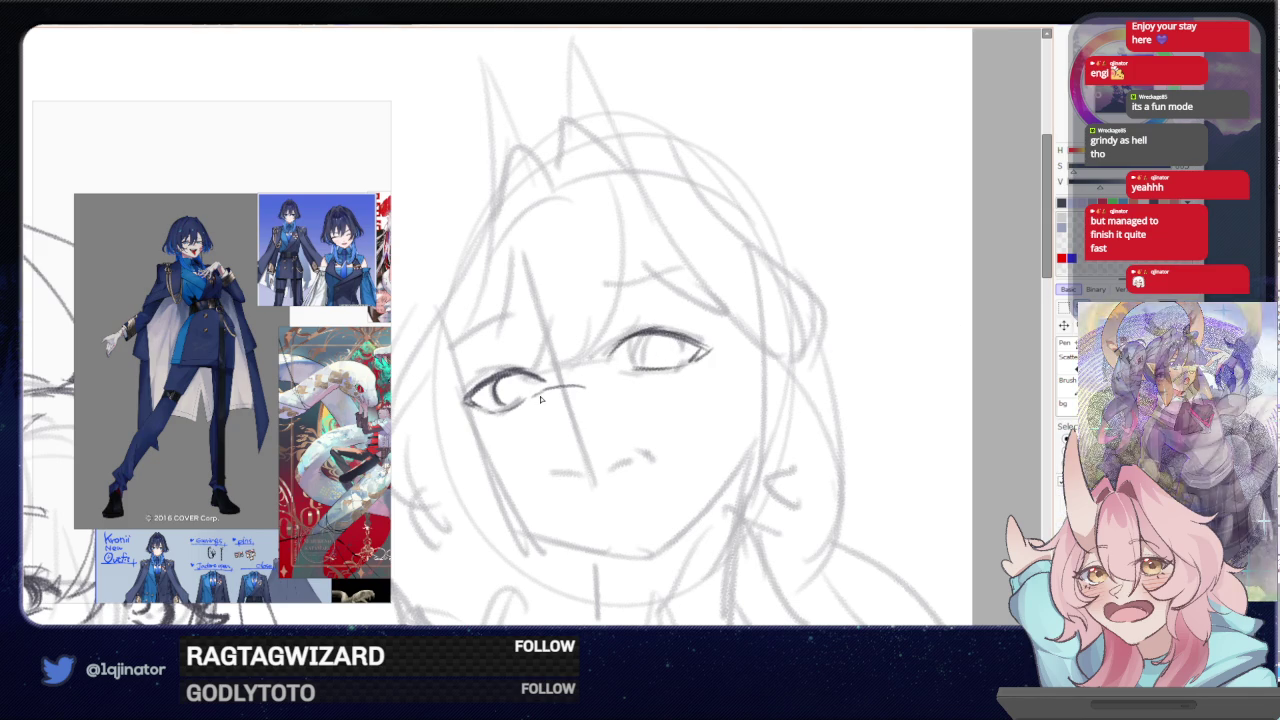
{"action": "mouse_move", "coordinate": [540, 400]}
{"action": "left_mouse_down"}
{"action": "mouse_move", "coordinate": [478, 370]}
{"action": "mouse_move", "coordinate": [500, 445]}
{"action": "mouse_move", "coordinate": [526, 437]}
{"action": "left_mouse_up"}
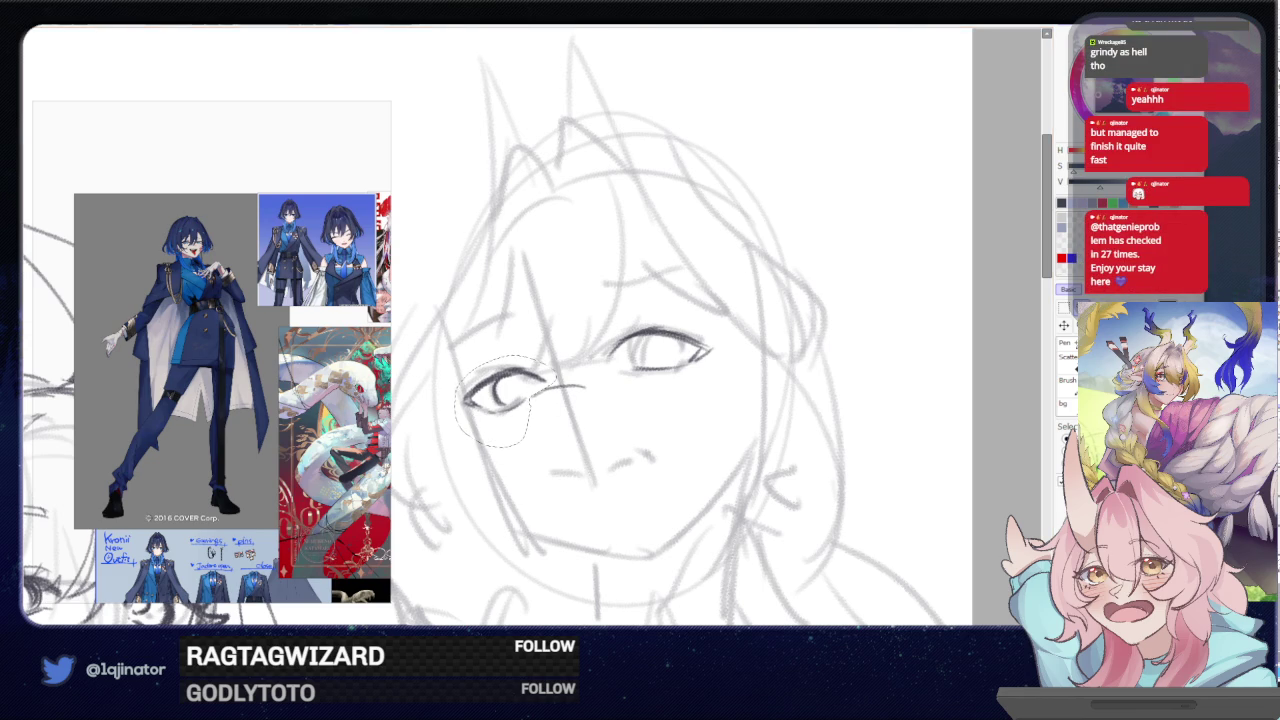
- Commit the eye transform, then undo the dark eye lines on the left figure
{"action": "key", "text": "ctrl+t"}
{"action": "key", "text": "Return"}
{"action": "key", "text": "a"}
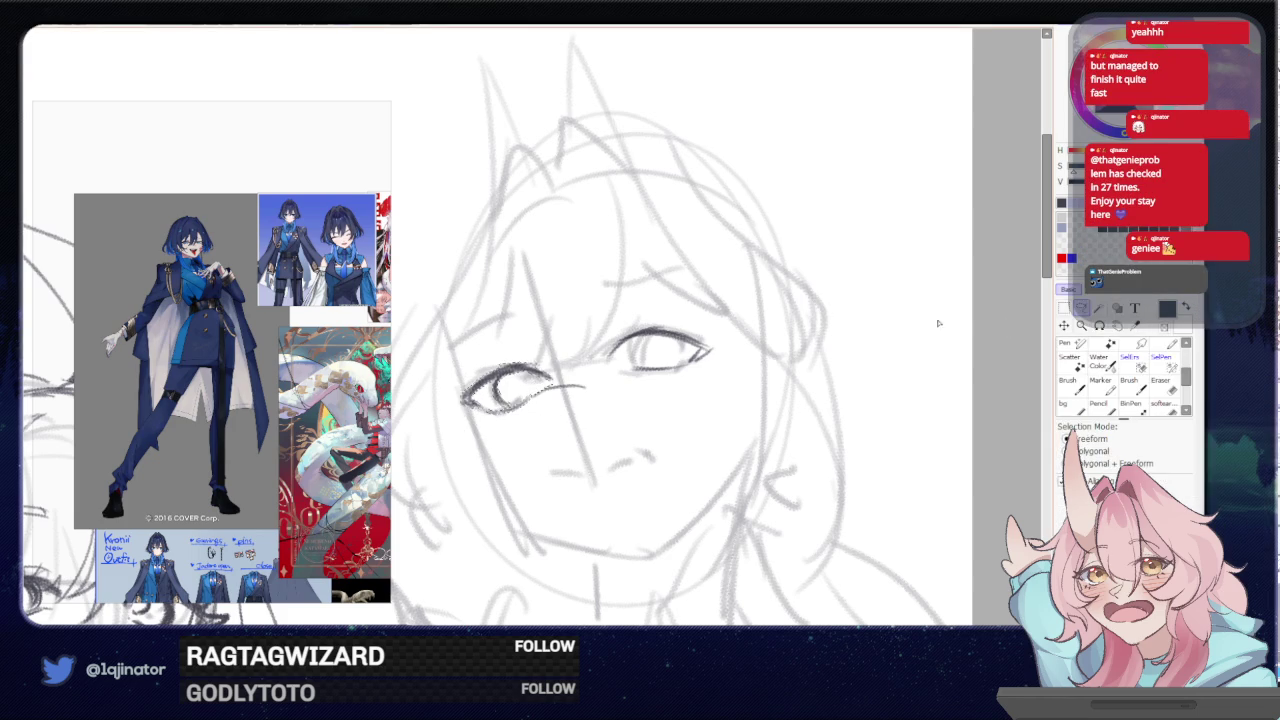
{"action": "key", "text": "b"}
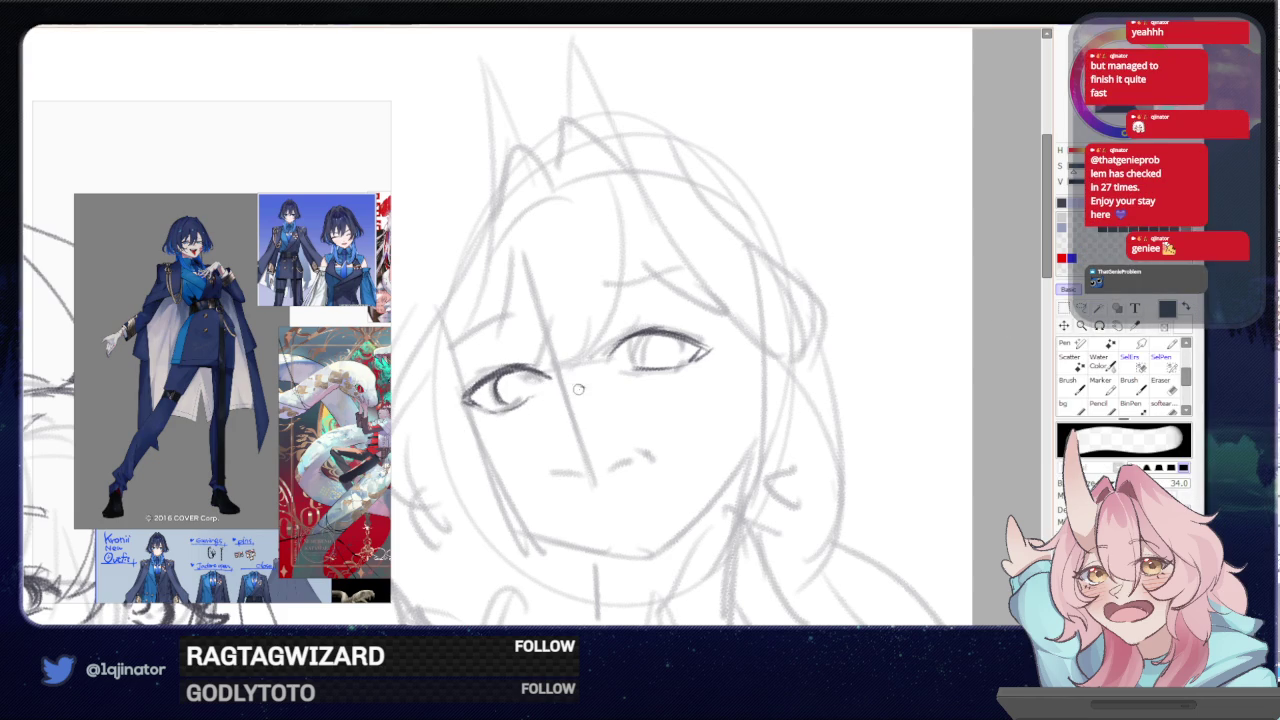
{"action": "key", "text": "h"}
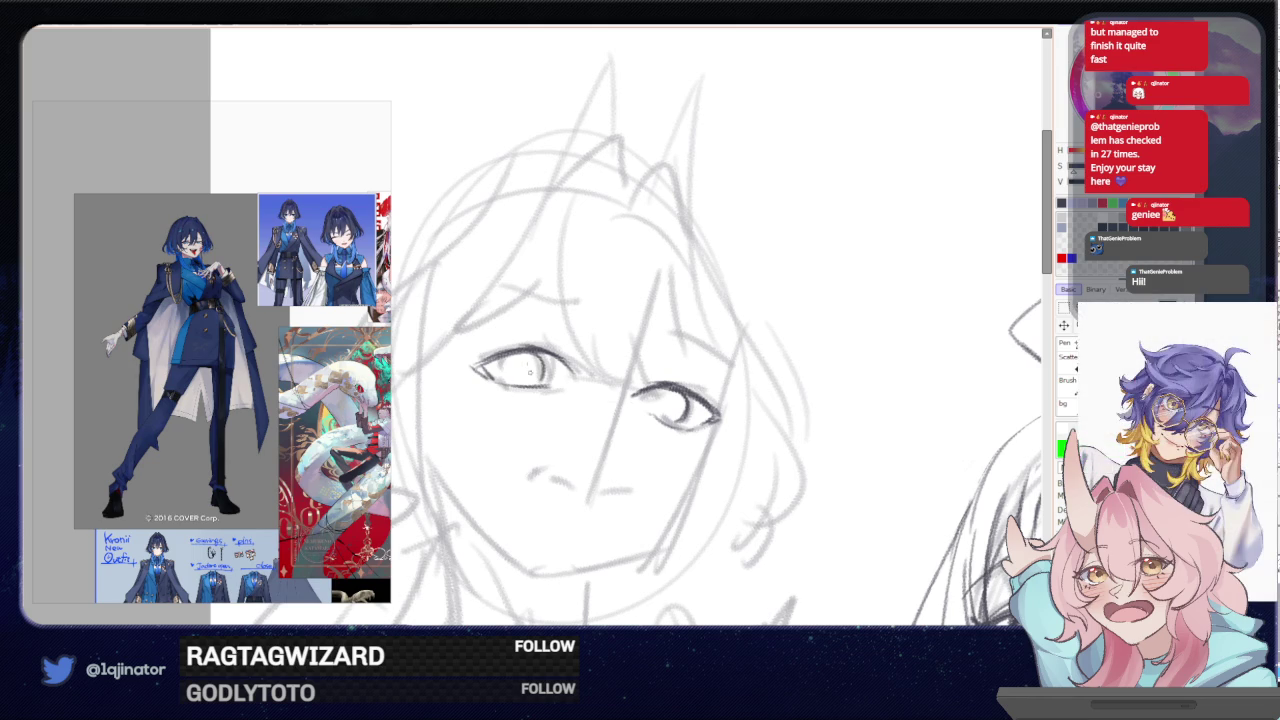
{"action": "scroll", "coordinate": [682, 349], "scroll_direction": "down", "scroll_amount": 2}
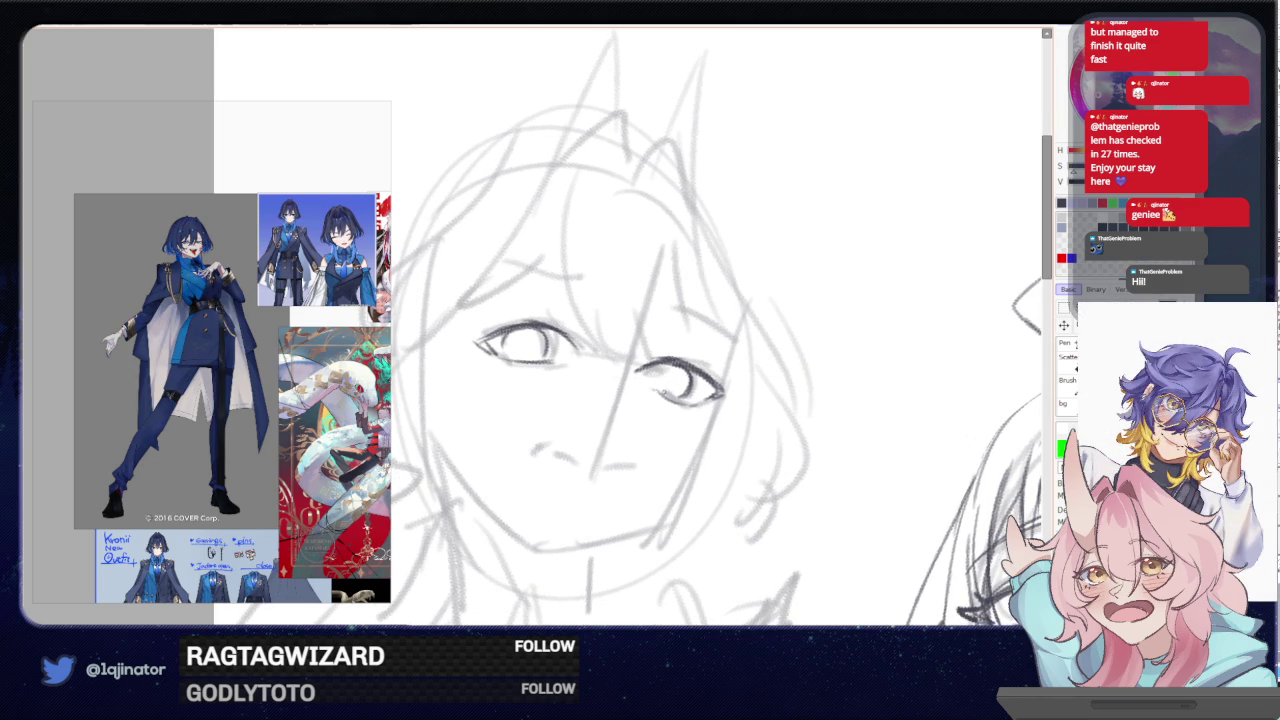
{"action": "key", "text": "ctrl+z"}
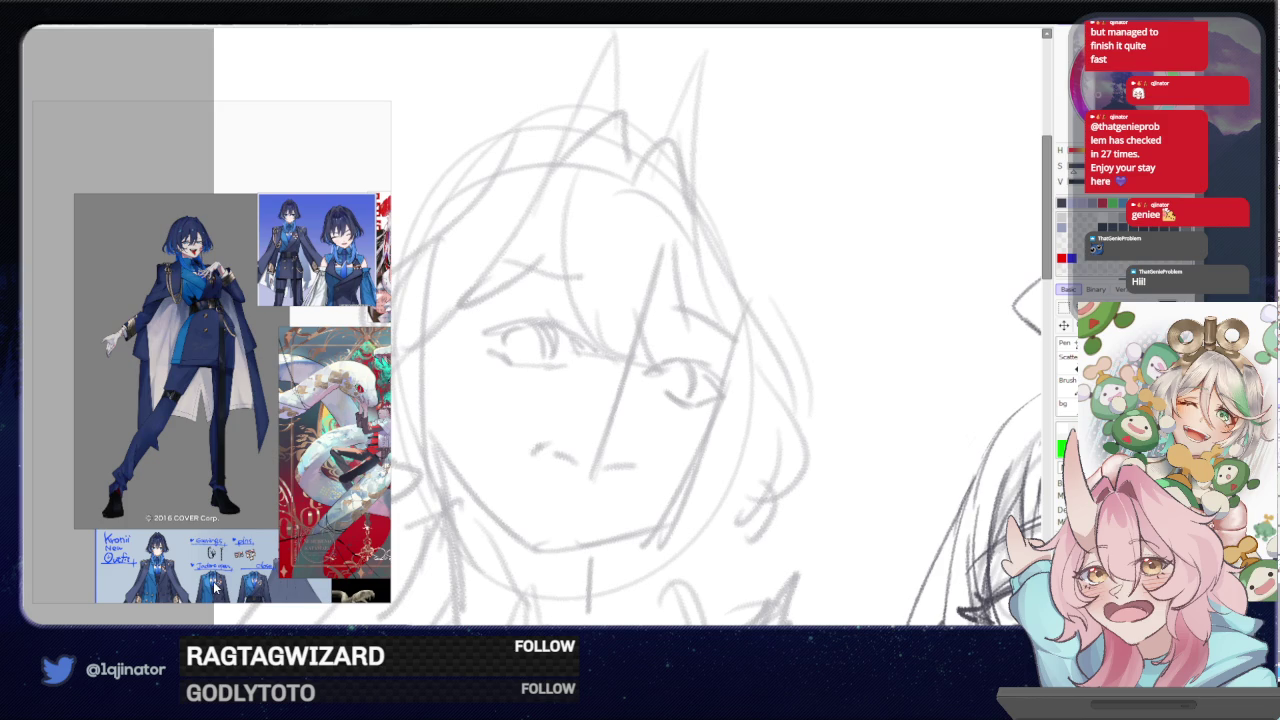
- Redraw the right-hand eye with a darker upper lid line and iris strokes
{"action": "key", "text": "ctrl+minus"}
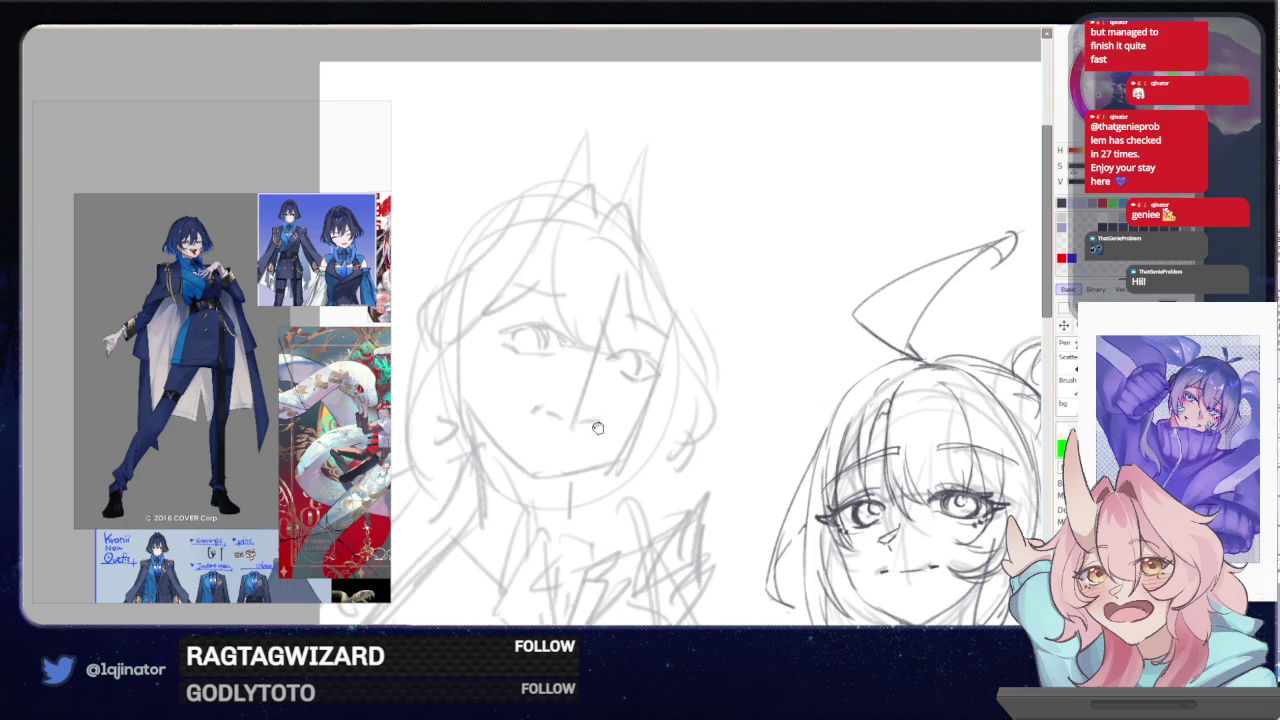
{"action": "left_click_drag", "start_coordinate": [679, 348], "coordinate": [672, 388]}
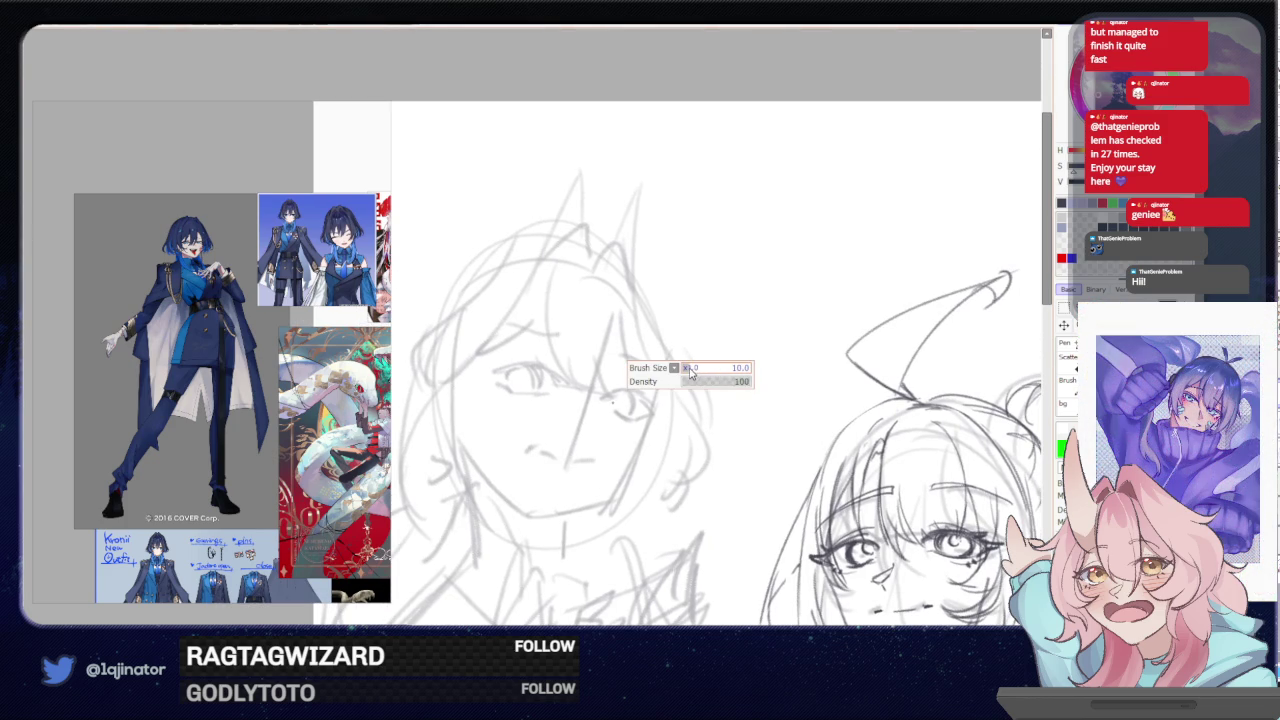
{"action": "left_click_drag", "start_coordinate": [596, 395], "coordinate": [628, 368]}
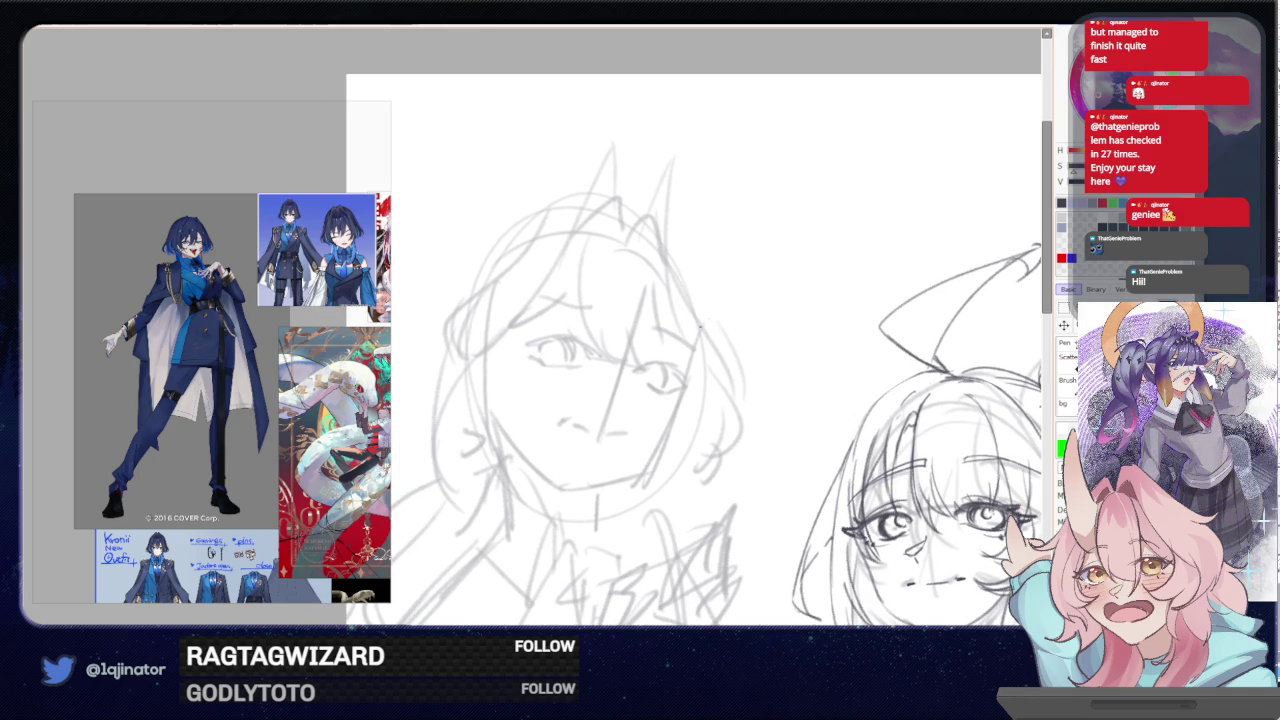
{"action": "mouse_move", "coordinate": [638, 370]}
{"action": "left_mouse_down"}
{"action": "mouse_move", "coordinate": [680, 364]}
{"action": "mouse_move", "coordinate": [676, 388]}
{"action": "mouse_move", "coordinate": [686, 385]}
{"action": "mouse_move", "coordinate": [660, 384]}
{"action": "left_mouse_up"}
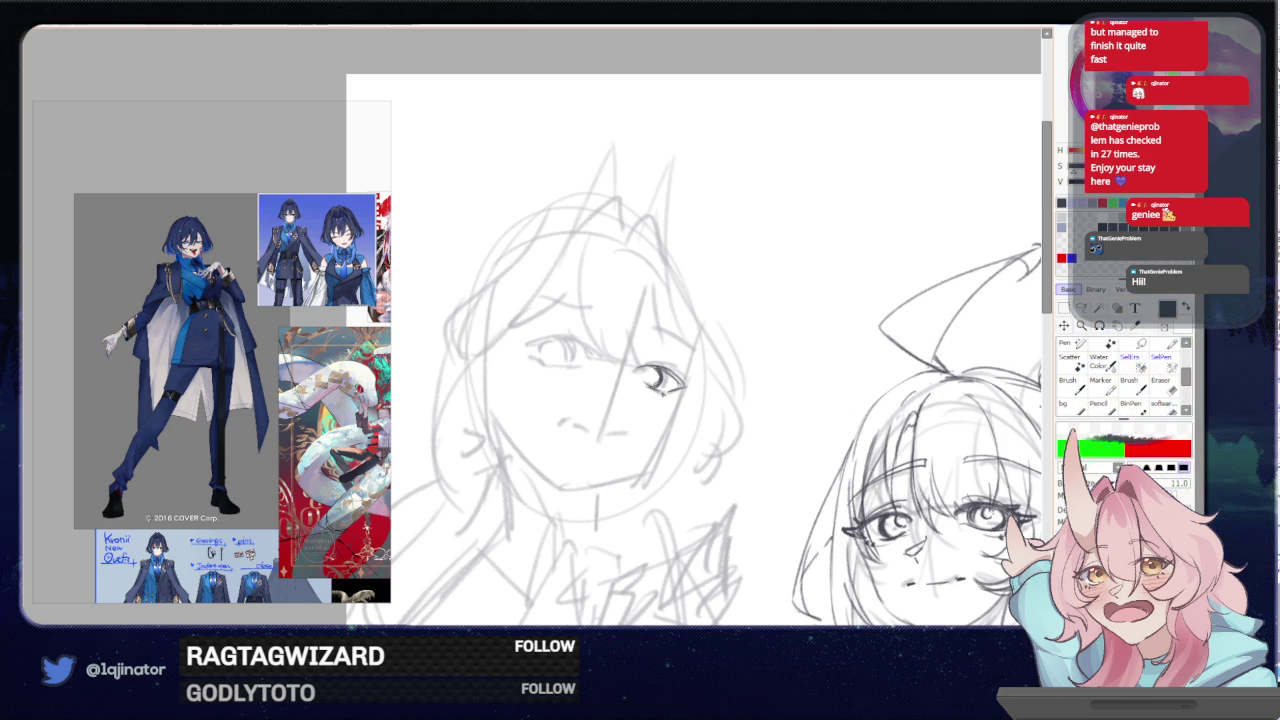
{"action": "left_click_drag", "start_coordinate": [638, 364], "coordinate": [694, 385]}
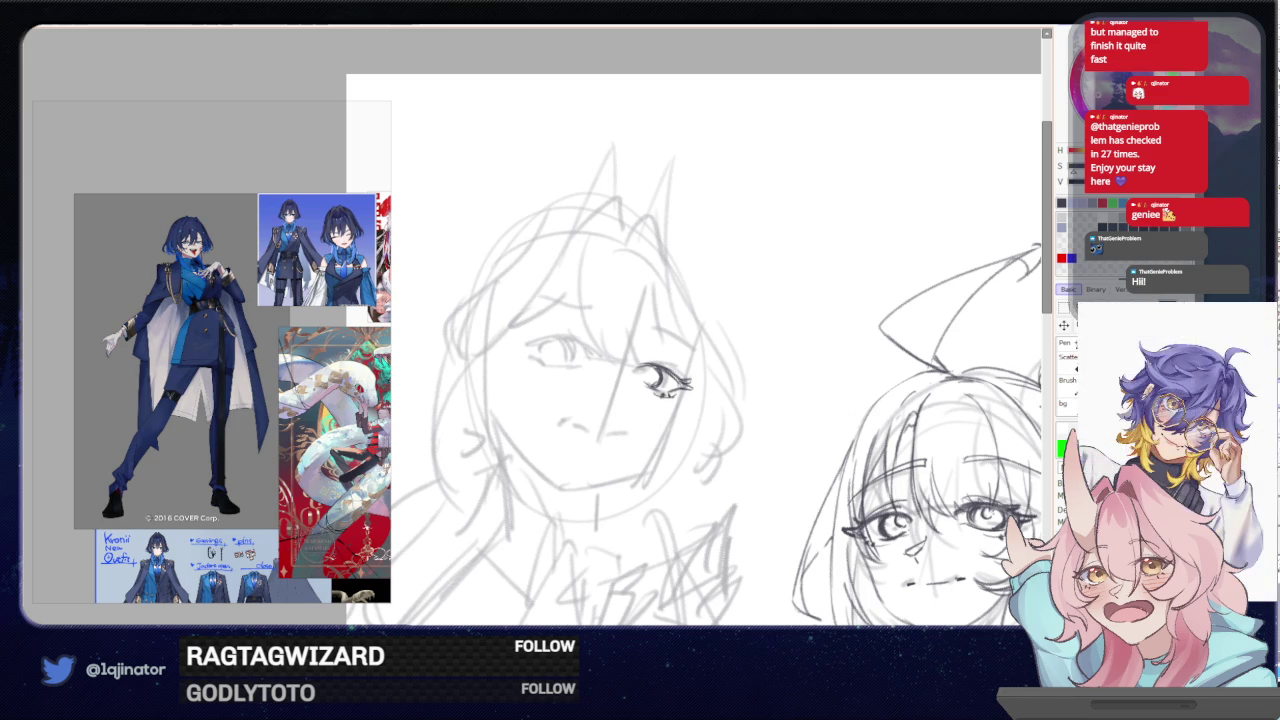
{"action": "left_click_drag", "start_coordinate": [690, 340], "coordinate": [672, 316]}
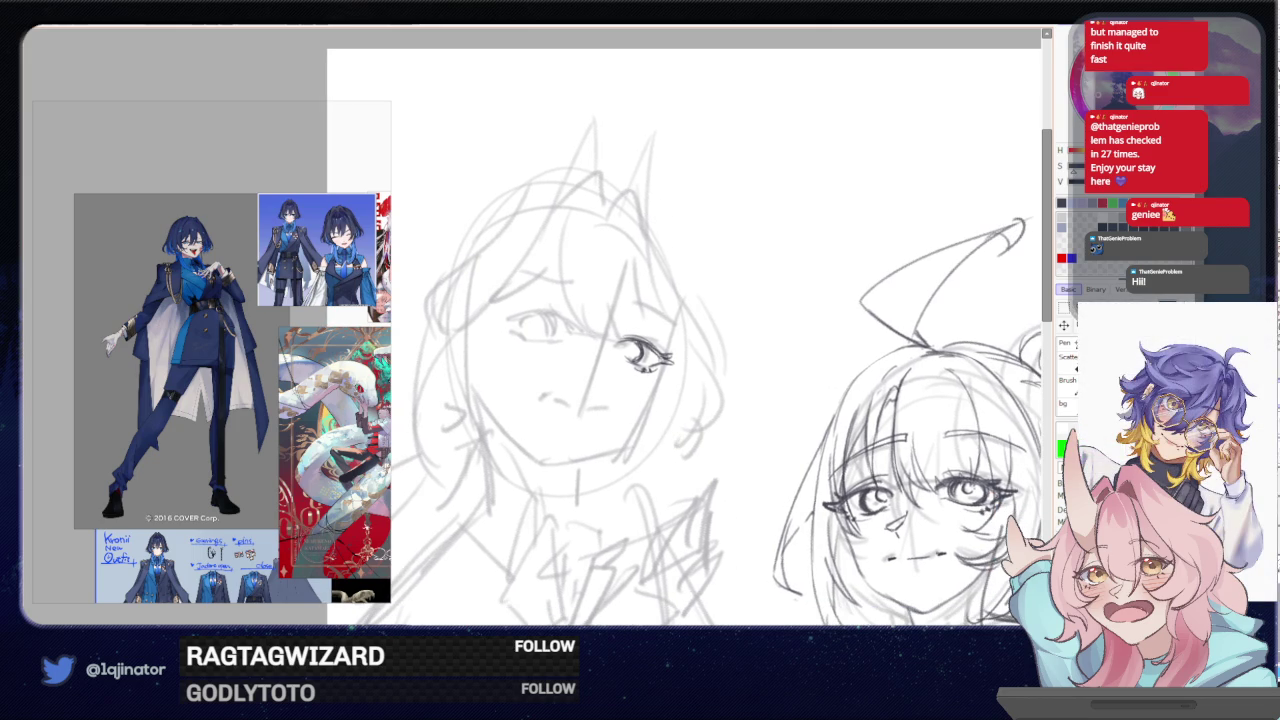
{"action": "key", "text": "h"}
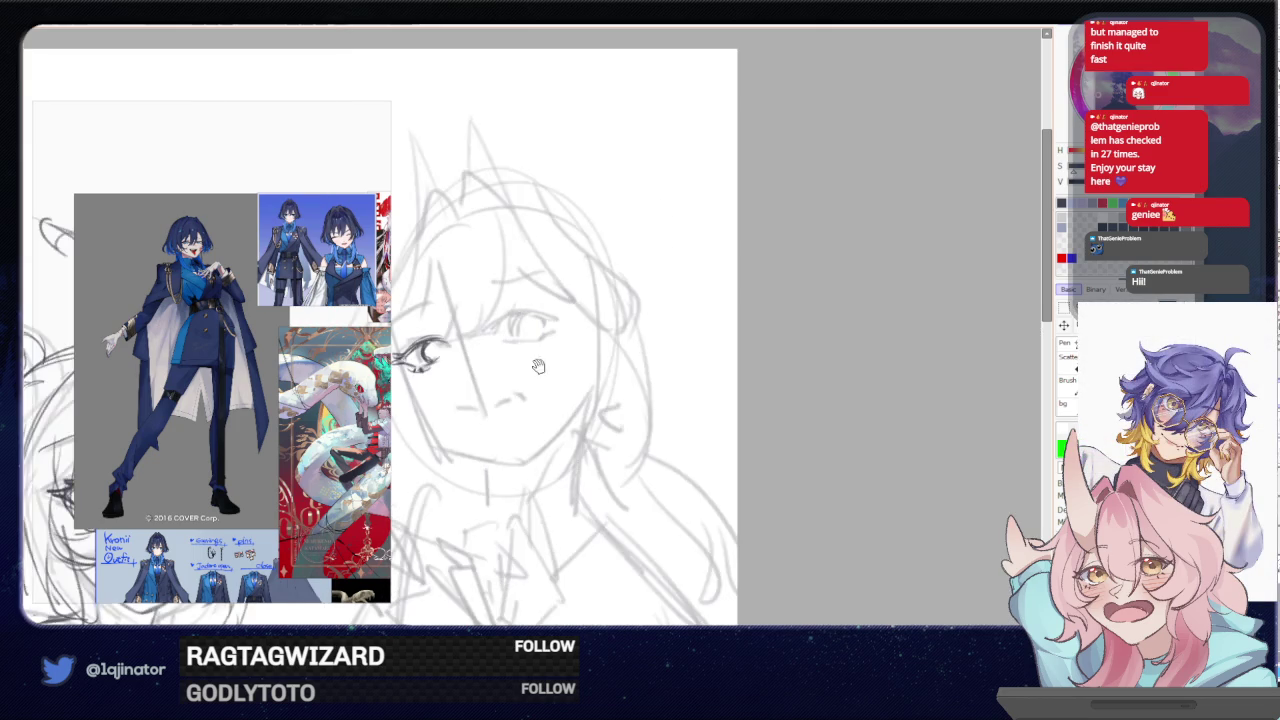
- Adjust the newly drawn eye with a transform and add a small arc beside it
{"action": "key", "text": "ctrl+t"}
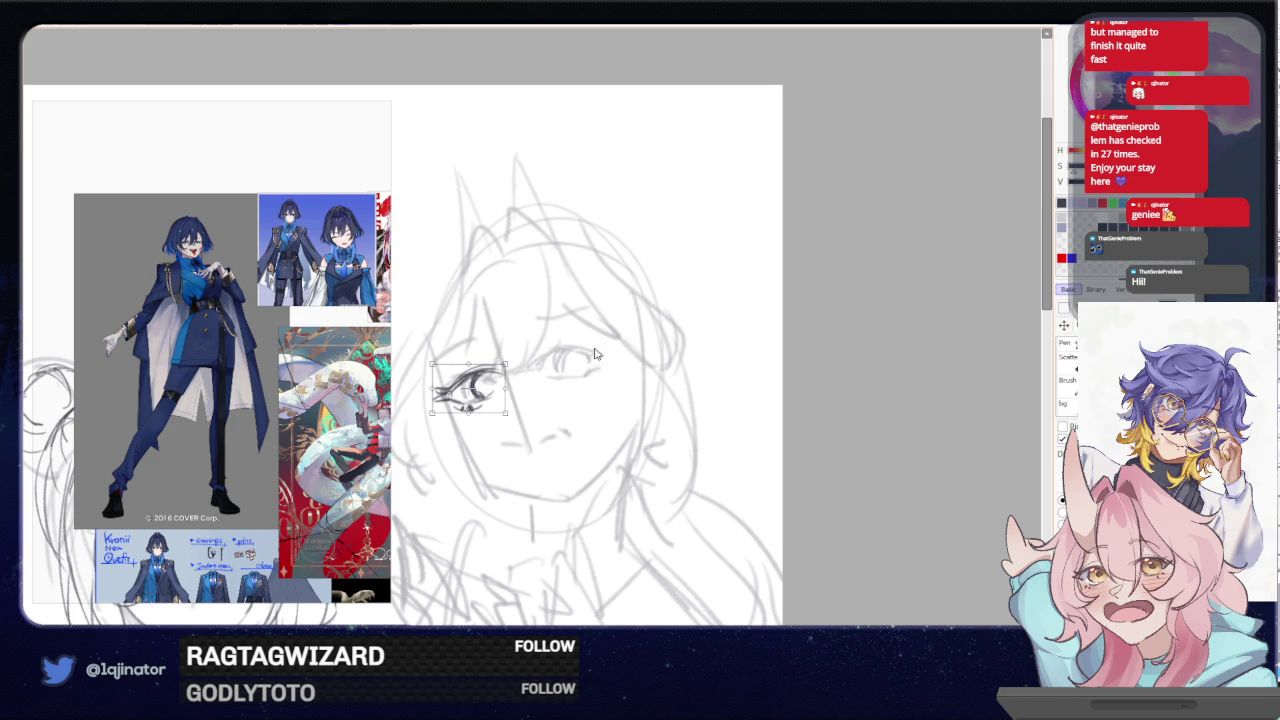
{"action": "key", "text": "Return"}
{"action": "left_click_drag", "start_coordinate": [486, 399], "coordinate": [500, 390]}
{"action": "key", "text": "ctrl+z"}
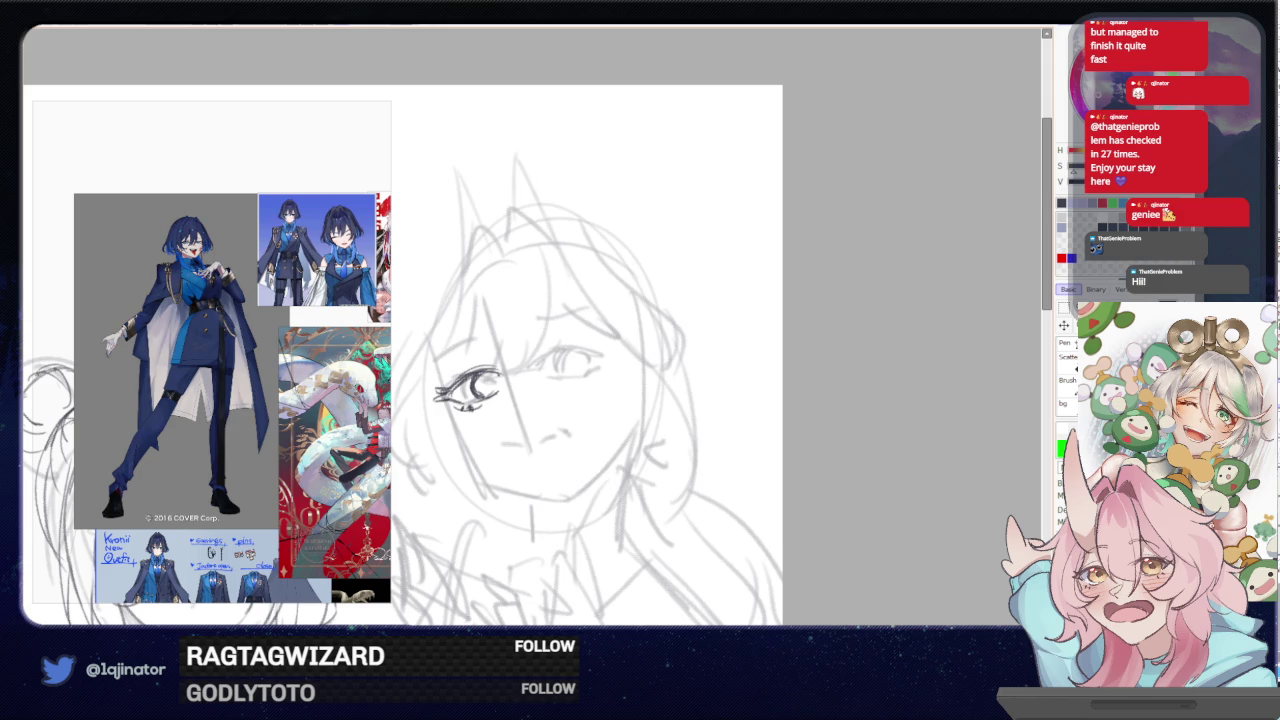
{"action": "left_click_drag", "start_coordinate": [511, 389], "coordinate": [532, 383]}
{"action": "key", "text": "h"}
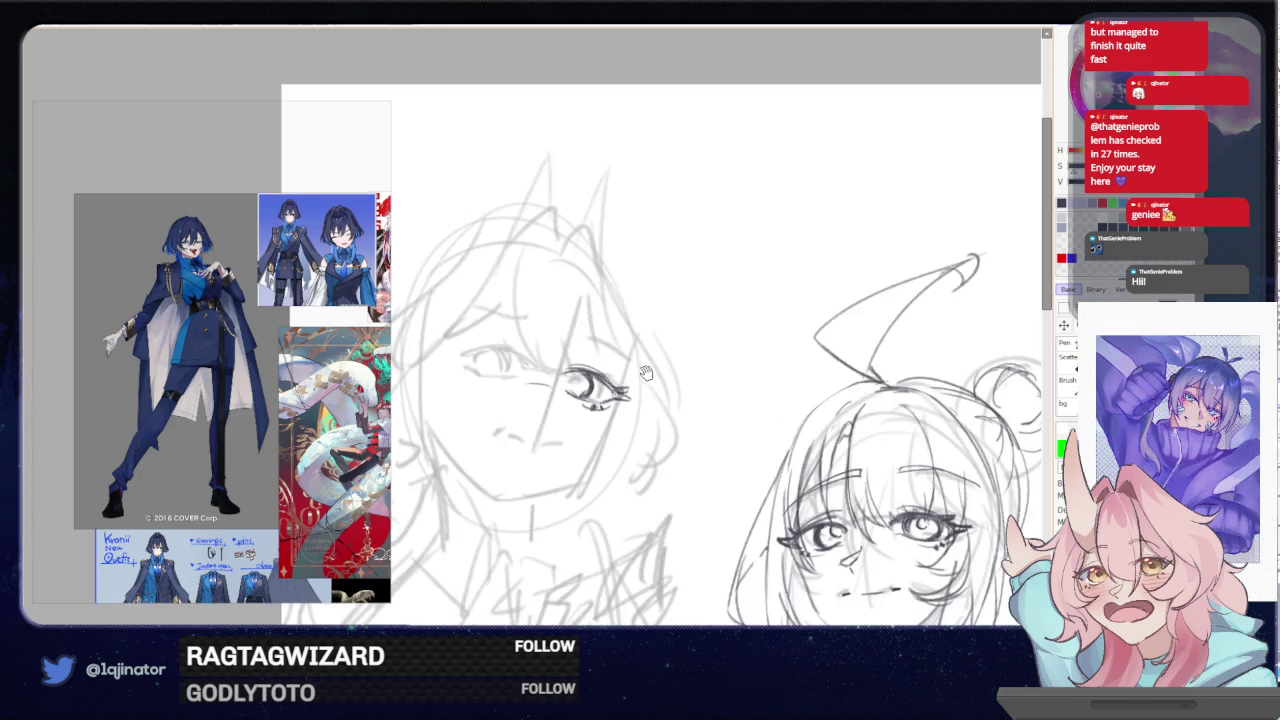
- Draw the other eye's upper lid, outer-corner lashes and lower lash line, and shade the inner corner
{"action": "mouse_move", "coordinate": [570, 388]}
{"action": "left_mouse_down"}
{"action": "mouse_move", "coordinate": [555, 398]}
{"action": "mouse_move", "coordinate": [553, 381]}
{"action": "left_mouse_up"}
{"action": "mouse_move", "coordinate": [500, 347]}
{"action": "left_mouse_down"}
{"action": "mouse_move", "coordinate": [526, 358]}
{"action": "mouse_move", "coordinate": [508, 345]}
{"action": "mouse_move", "coordinate": [522, 356]}
{"action": "mouse_move", "coordinate": [453, 350]}
{"action": "mouse_move", "coordinate": [514, 375]}
{"action": "left_mouse_up"}
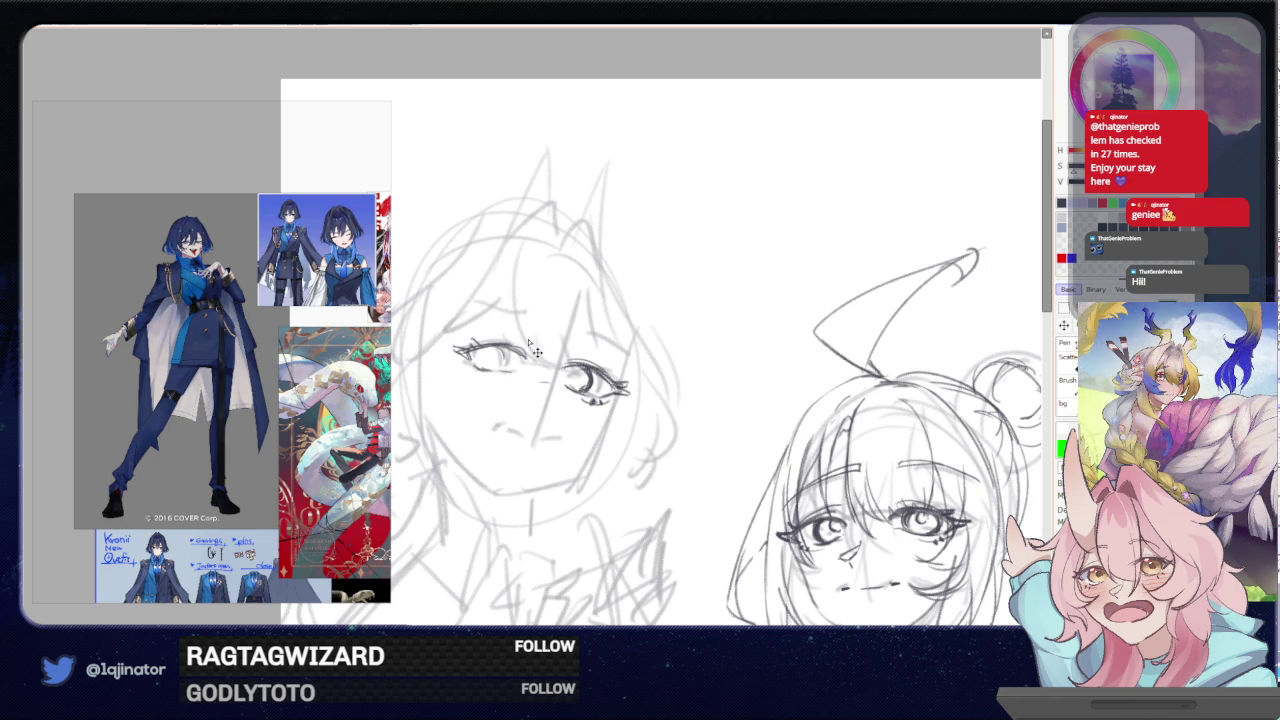
{"action": "mouse_move", "coordinate": [498, 348]}
{"action": "left_mouse_down"}
{"action": "mouse_move", "coordinate": [506, 370]}
{"action": "mouse_move", "coordinate": [514, 338]}
{"action": "left_mouse_up"}
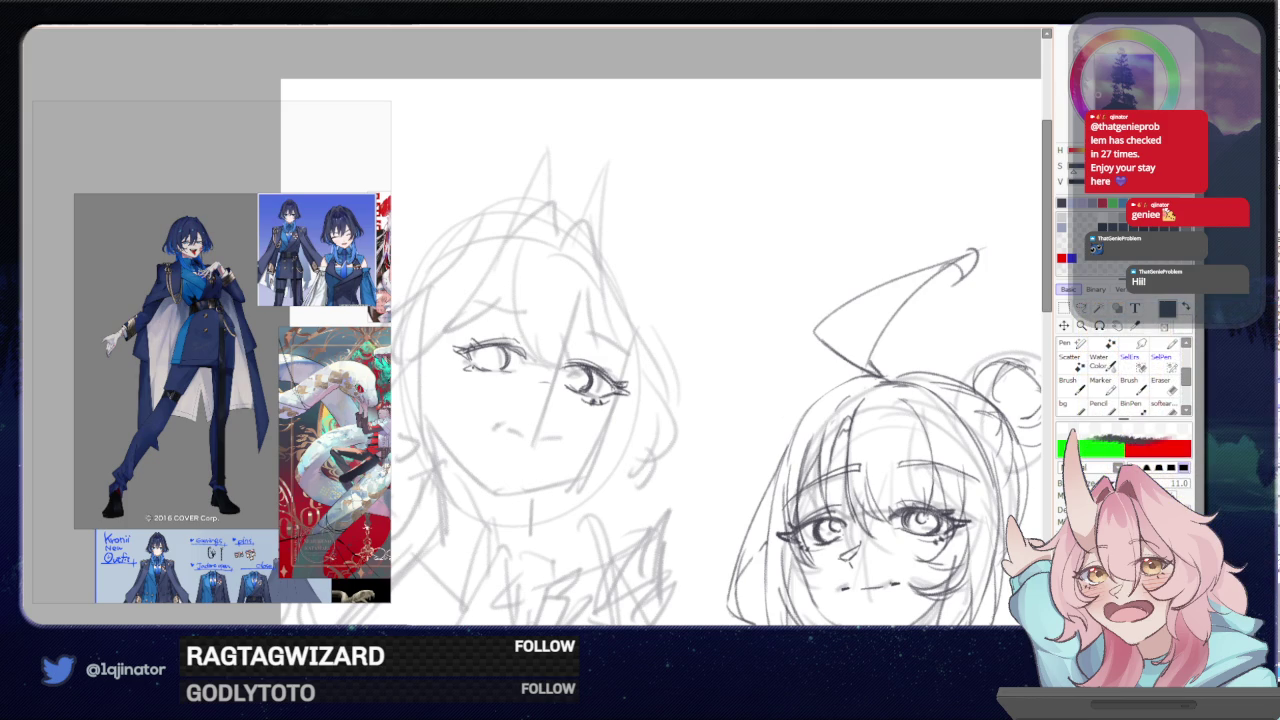
{"action": "left_click_drag", "start_coordinate": [462, 366], "coordinate": [497, 378]}
{"action": "key", "text": "ctrl+z"}
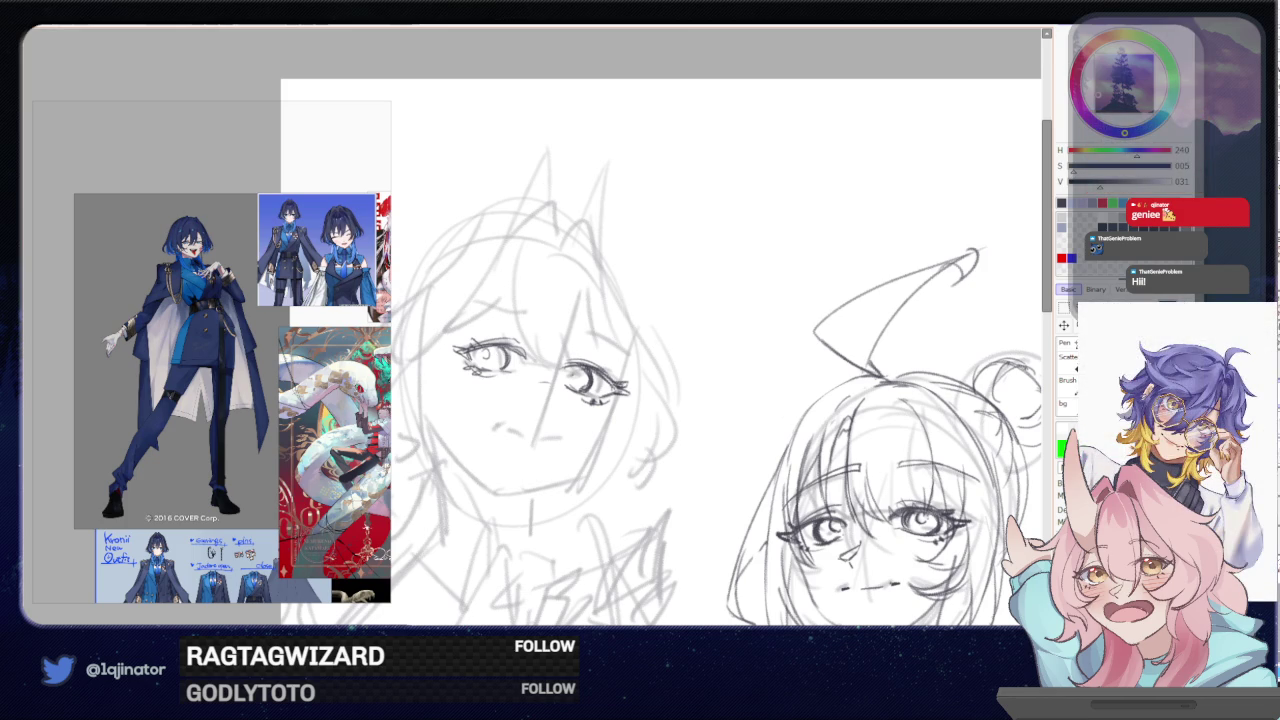
{"action": "left_click_drag", "start_coordinate": [570, 371], "coordinate": [580, 382]}
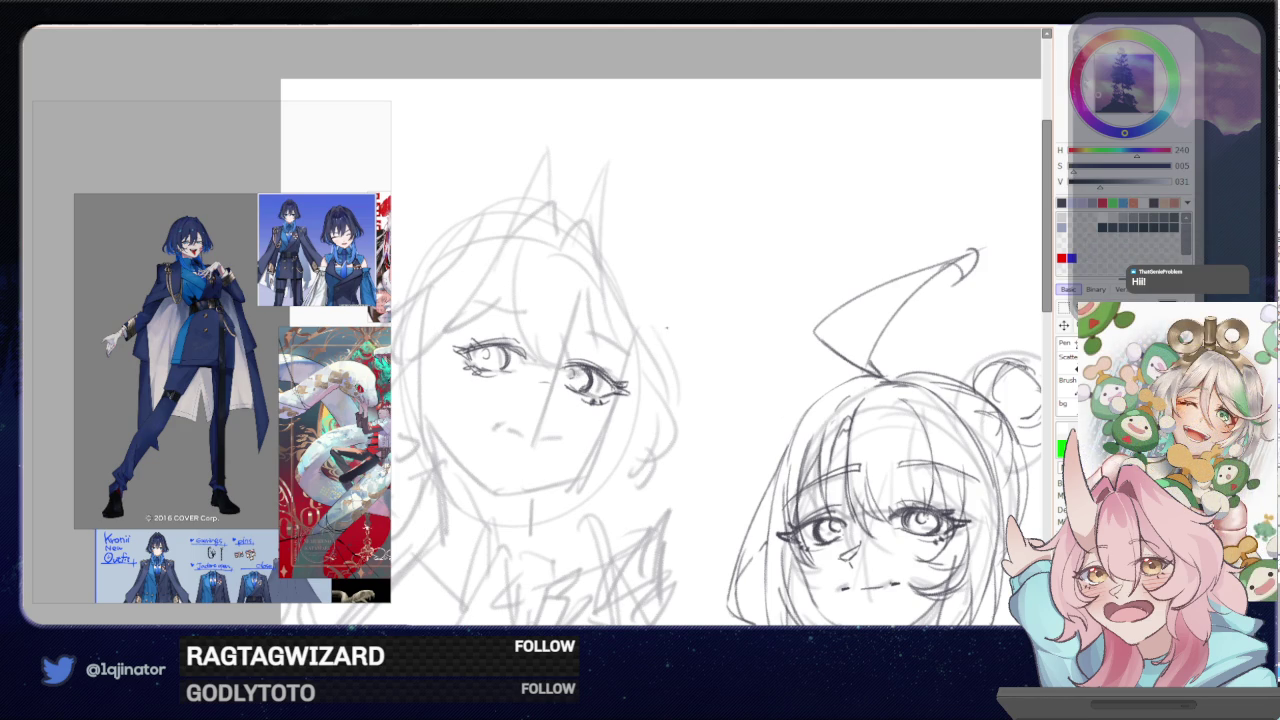
- Try eyelid and eye strokes on a rotated view, then undo the dark eye linework
{"action": "left_click_drag", "start_coordinate": [603, 385], "coordinate": [611, 395]}
{"action": "left_click_drag", "start_coordinate": [474, 350], "coordinate": [516, 353]}
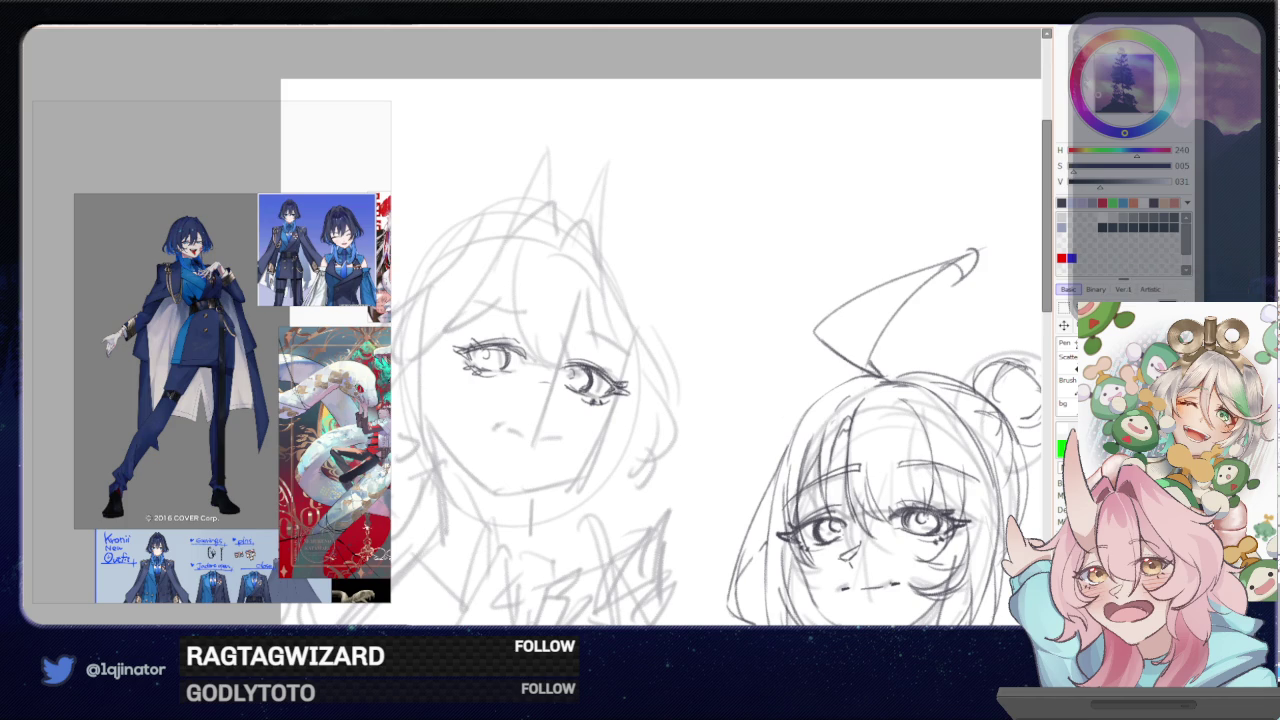
{"action": "key", "text": "ctrl+z"}
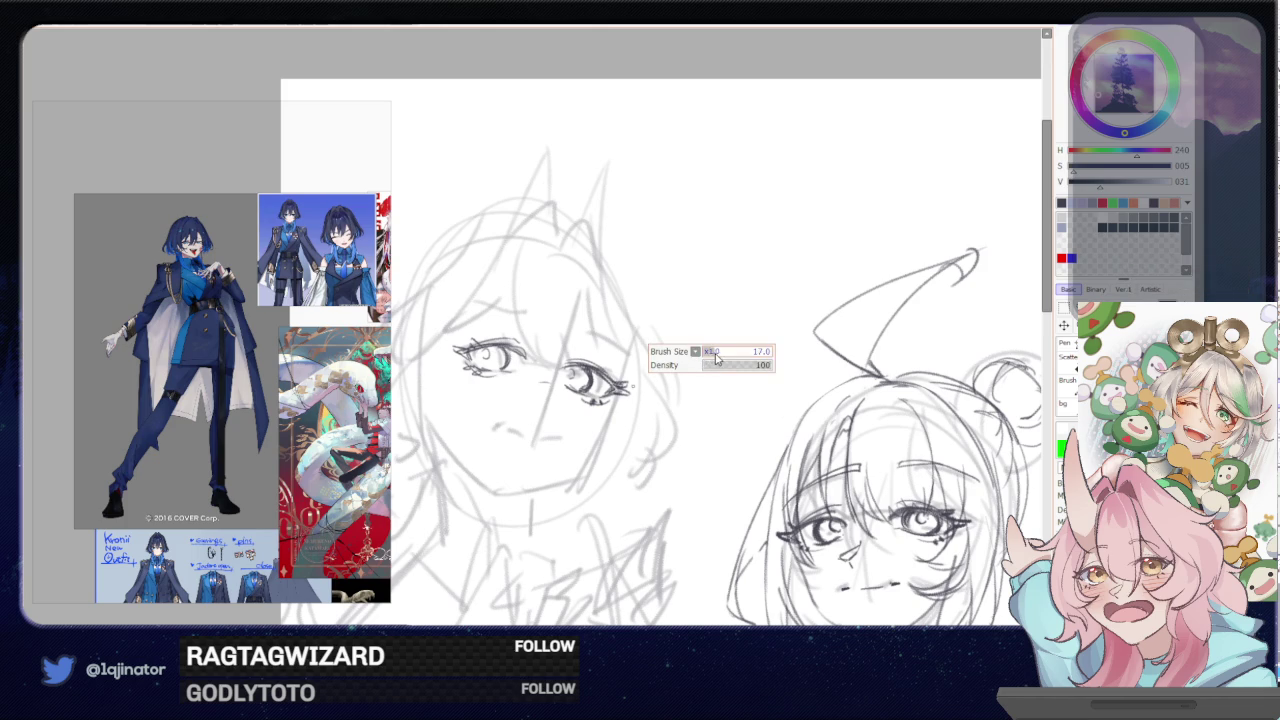
{"action": "mouse_move", "coordinate": [665, 376]}
{"action": "left_mouse_down"}
{"action": "mouse_move", "coordinate": [560, 380]}
{"action": "mouse_move", "coordinate": [566, 367]}
{"action": "left_mouse_up"}
{"action": "left_click_drag", "start_coordinate": [458, 440], "coordinate": [486, 414]}
{"action": "mouse_move", "coordinate": [617, 381]}
{"action": "left_mouse_down"}
{"action": "mouse_move", "coordinate": [514, 511]}
{"action": "mouse_move", "coordinate": [584, 490]}
{"action": "left_mouse_up"}
{"action": "key", "text": "ctrl+z"}
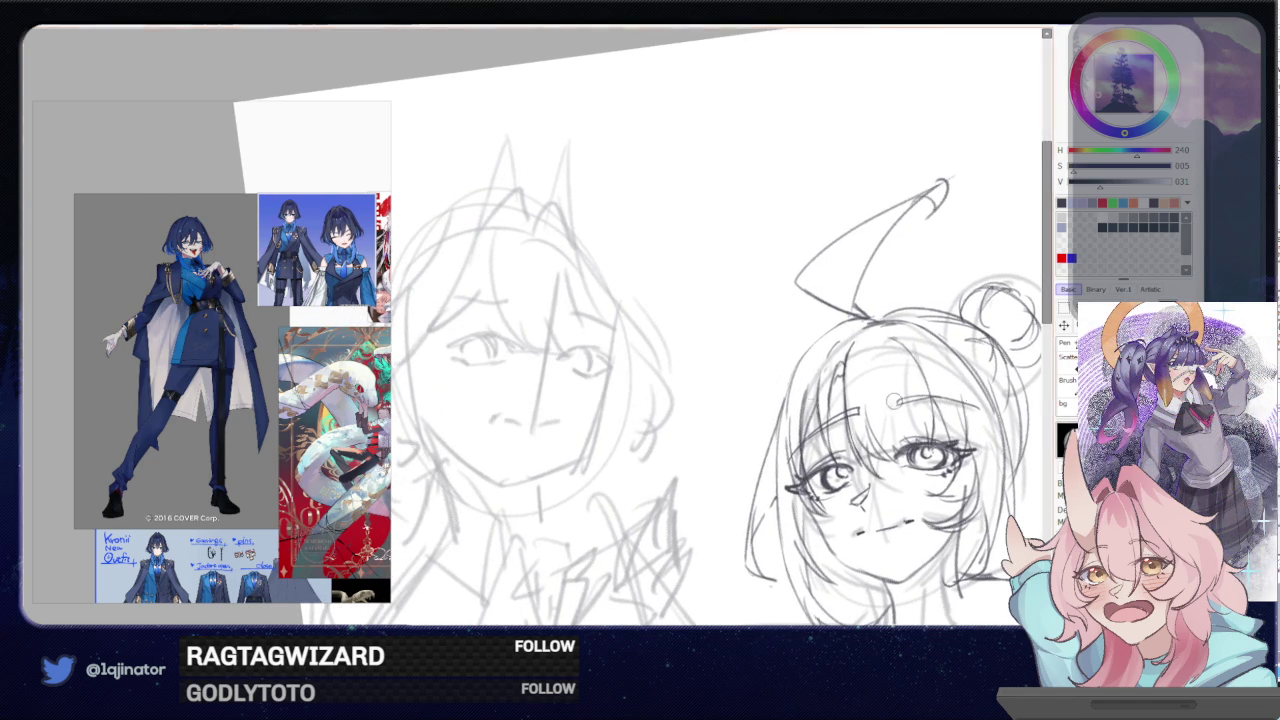
- Level the rotated view and zoom out to show both whole figures
{"action": "key", "text": "End"}
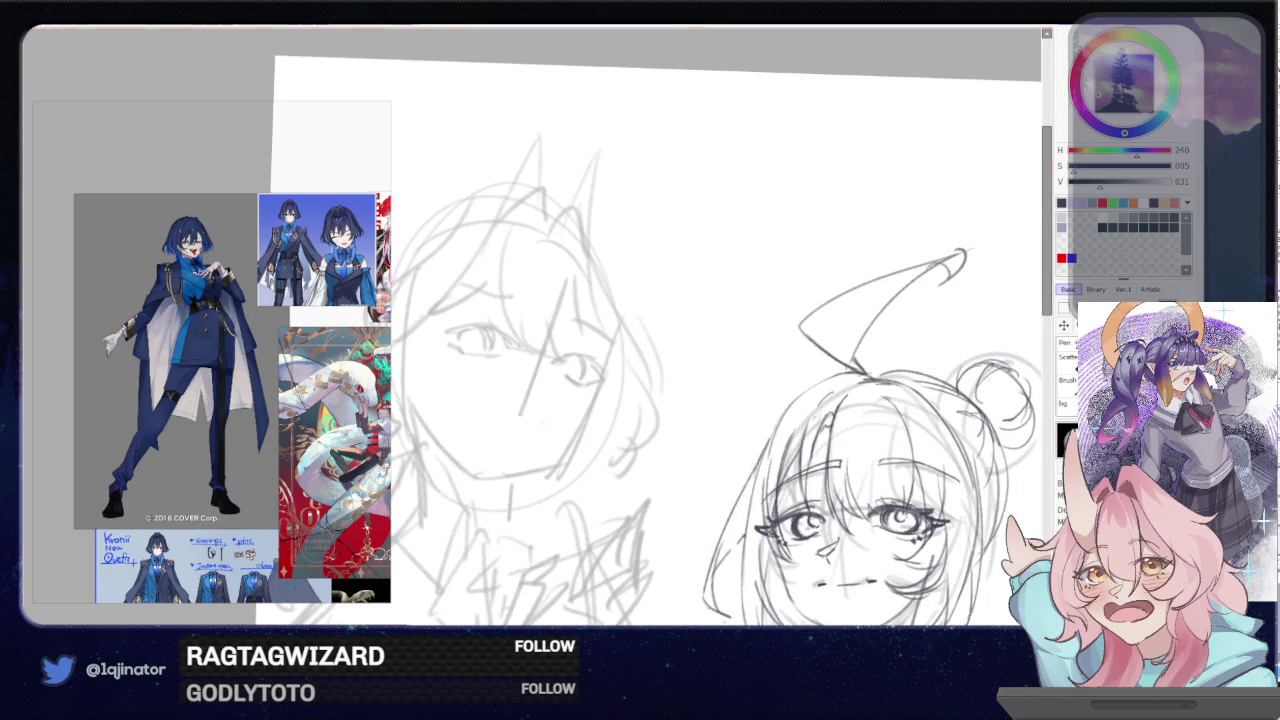
{"action": "key", "text": "Home"}
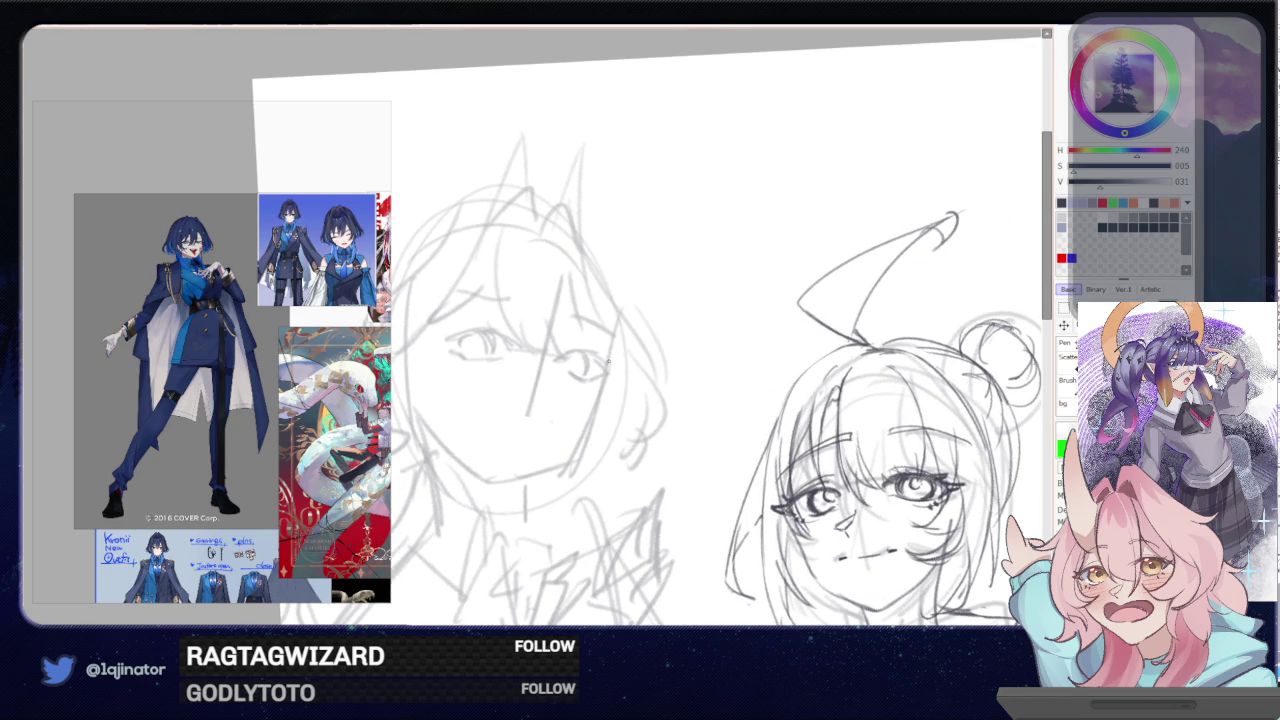
{"action": "left_click_drag", "start_coordinate": [575, 400], "coordinate": [621, 354]}
{"action": "scroll", "coordinate": [621, 354], "scroll_direction": "down", "scroll_amount": 2}
{"action": "key", "text": "End"}
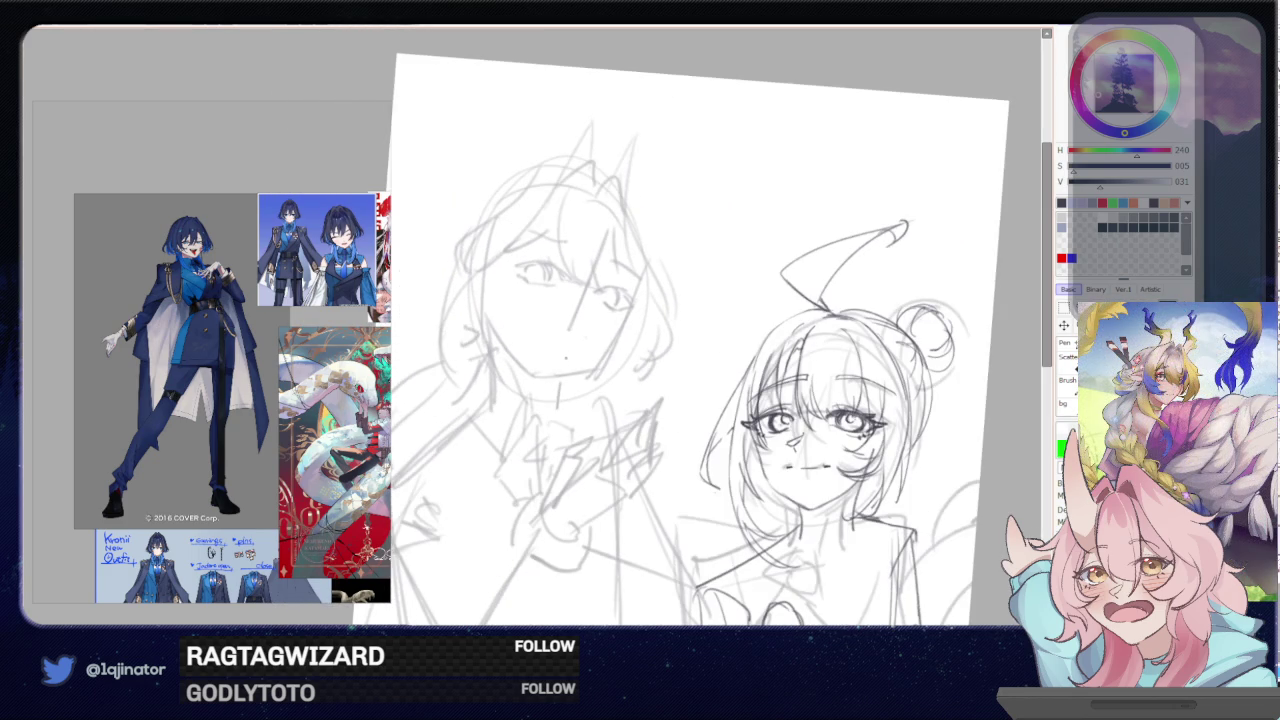
- Draw a vertical center guide line down the left face and undo the last jaw stroke
{"action": "left_click_drag", "start_coordinate": [490, 290], "coordinate": [490, 316]}
{"action": "key", "text": "ctrl+z"}
{"action": "left_click_drag", "start_coordinate": [490, 270], "coordinate": [488, 328]}
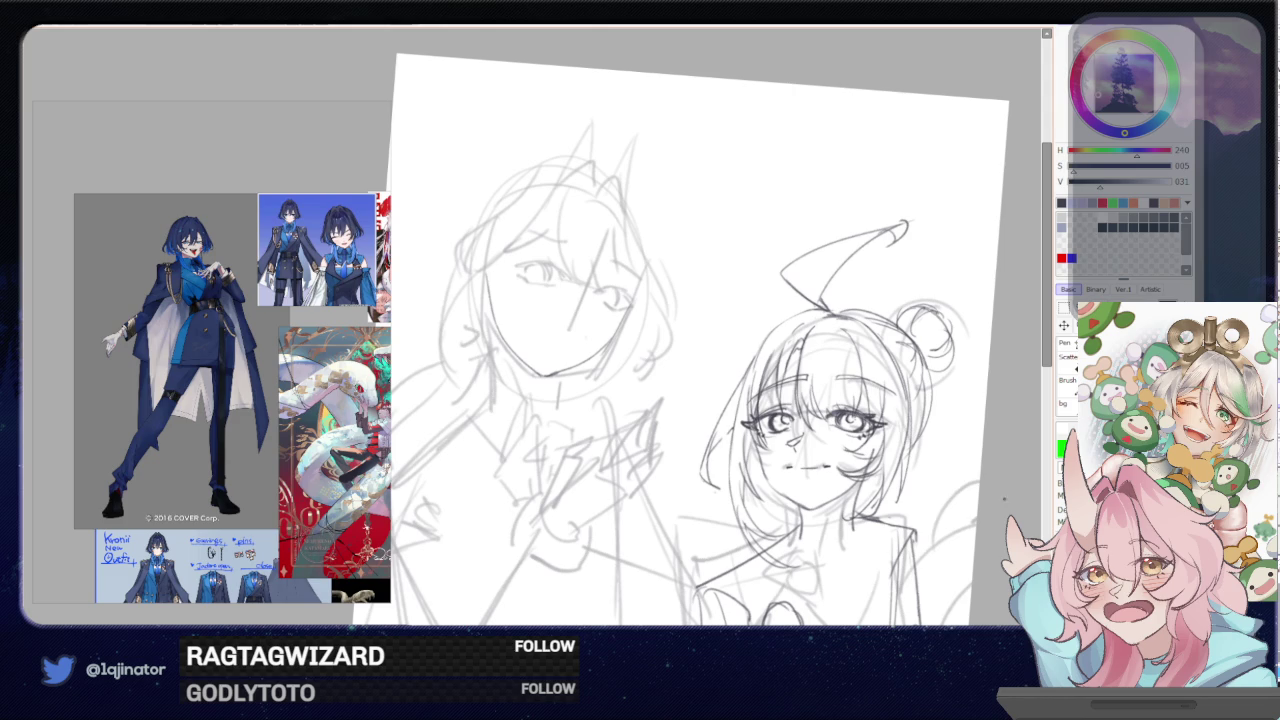
{"action": "key", "text": "ctrl+z"}
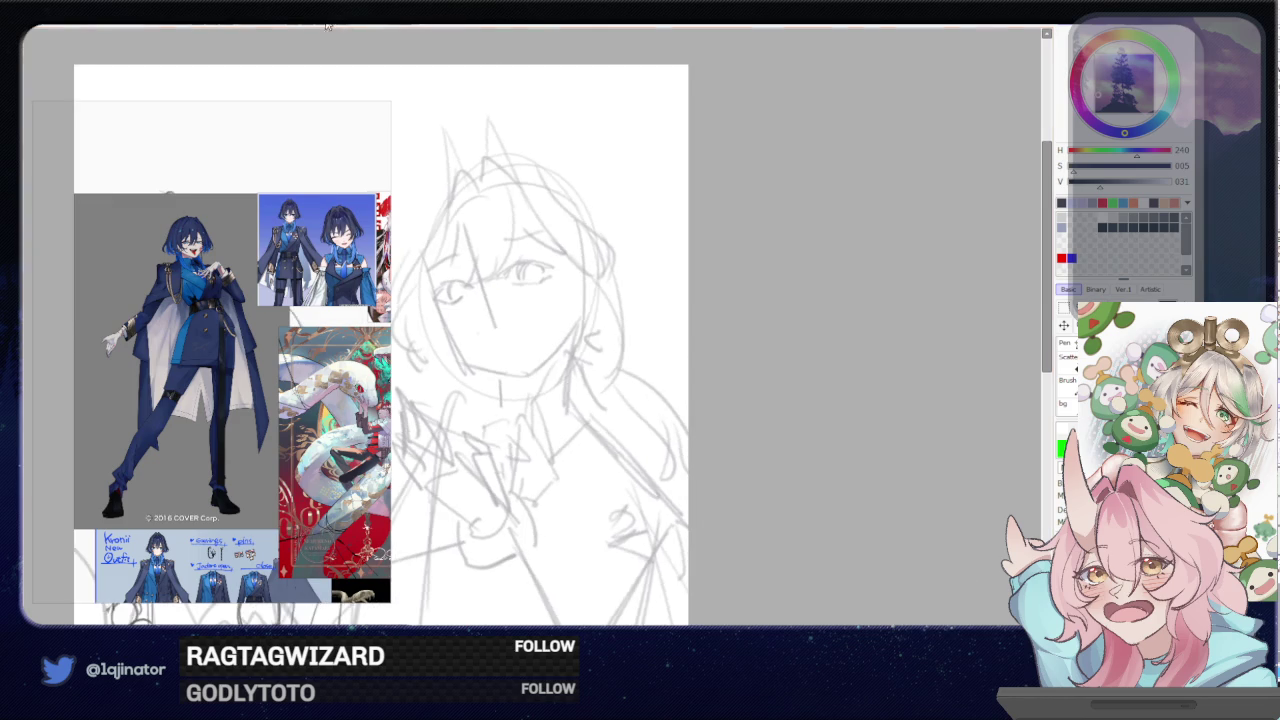
- Unmirror the view, redraw a stroke beside the left face and darken its chin line
{"action": "left_click_drag", "start_coordinate": [540, 337], "coordinate": [666, 371]}
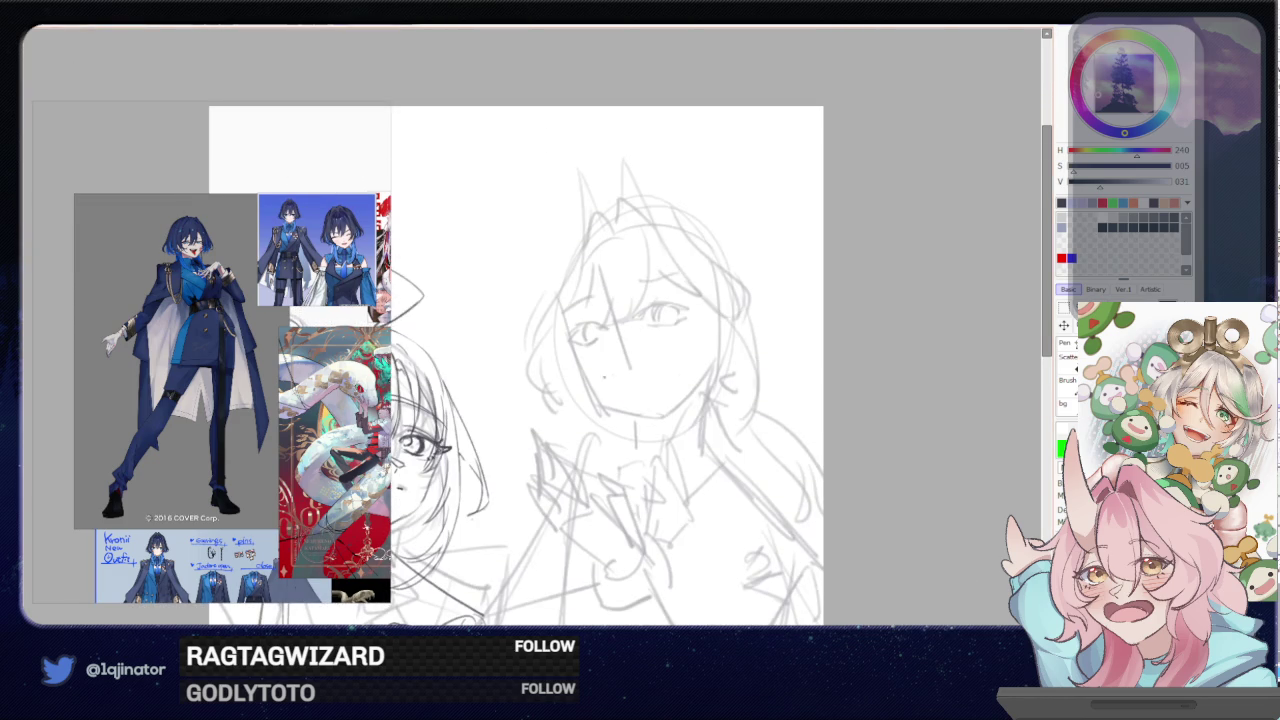
{"action": "left_click_drag", "start_coordinate": [703, 311], "coordinate": [702, 366]}
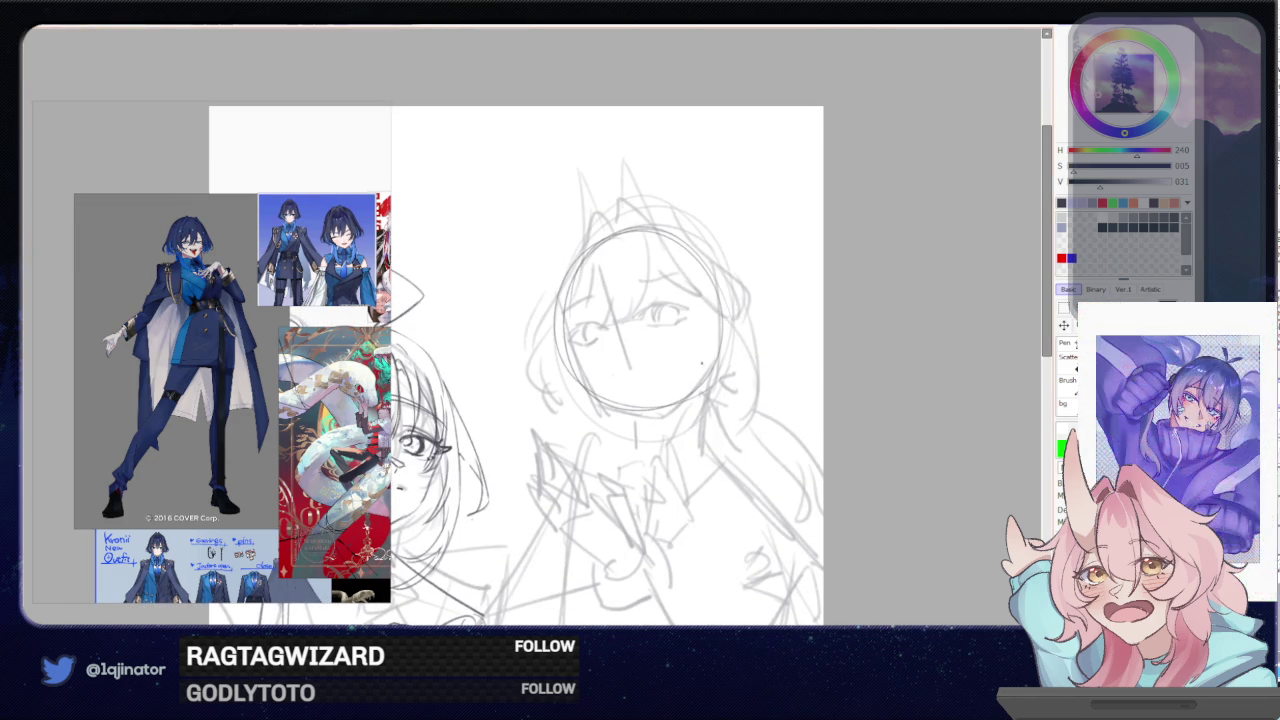
{"action": "key", "text": "h"}
{"action": "left_click_drag", "start_coordinate": [609, 321], "coordinate": [749, 321]}
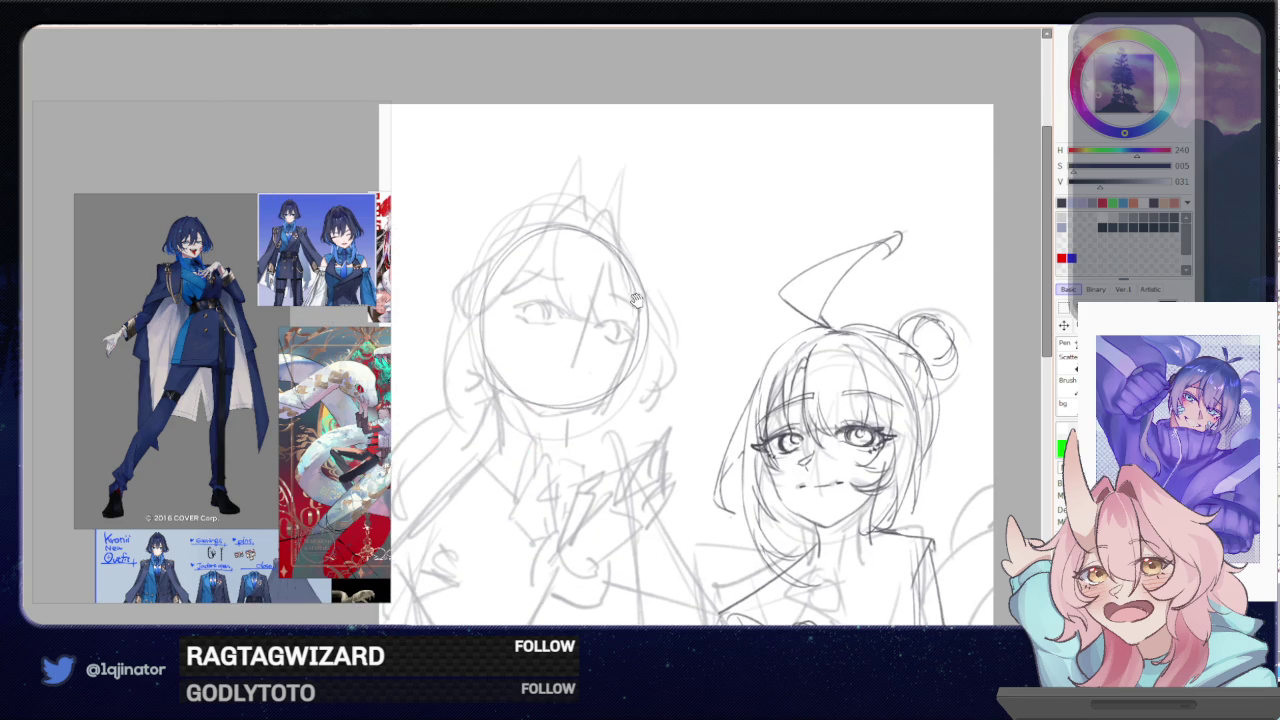
{"action": "mouse_move", "coordinate": [644, 356]}
{"action": "left_mouse_down"}
{"action": "mouse_move", "coordinate": [620, 400]}
{"action": "mouse_move", "coordinate": [622, 434]}
{"action": "left_mouse_up"}
{"action": "key", "text": "ctrl+z"}
{"action": "left_click_drag", "start_coordinate": [634, 374], "coordinate": [604, 428]}
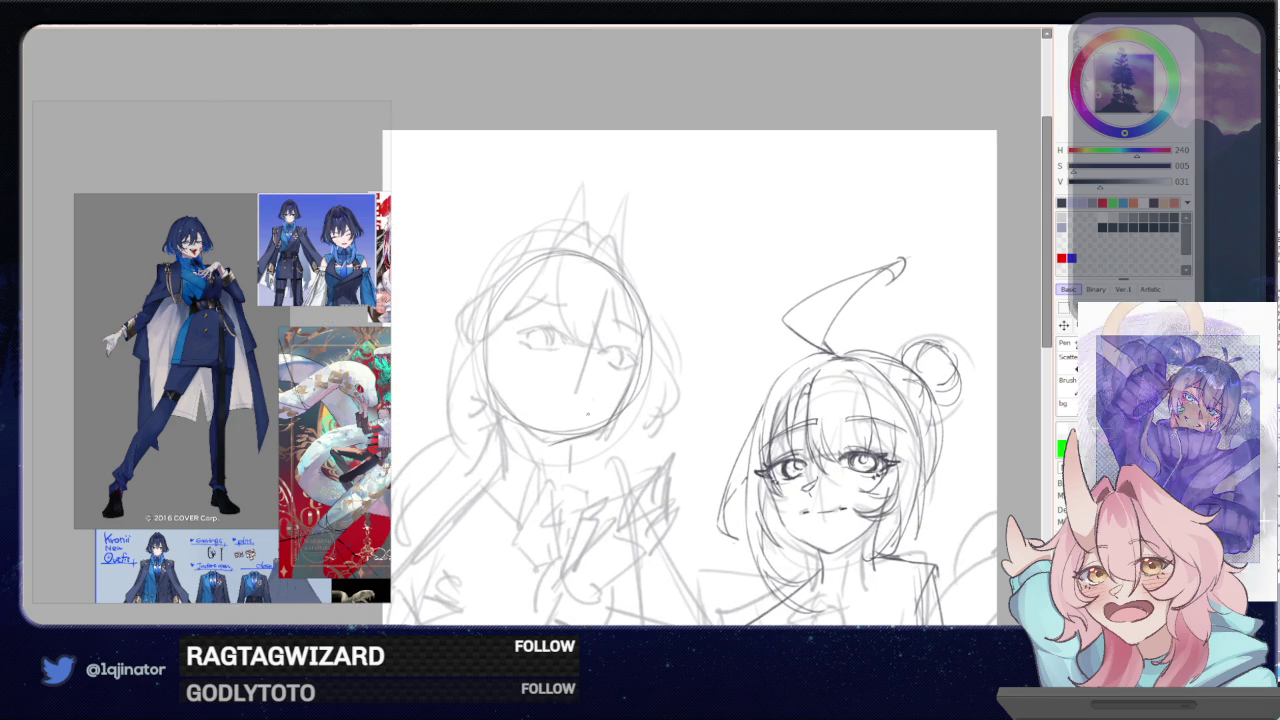
{"action": "left_click_drag", "start_coordinate": [539, 446], "coordinate": [555, 443]}
- Nudge the left face strokes into place, retry the jaw line, and add a short stroke under the chin
{"action": "key", "text": "ctrl+t"}
{"action": "left_click_drag", "start_coordinate": [725, 336], "coordinate": [711, 341]}
{"action": "key", "text": "Return"}
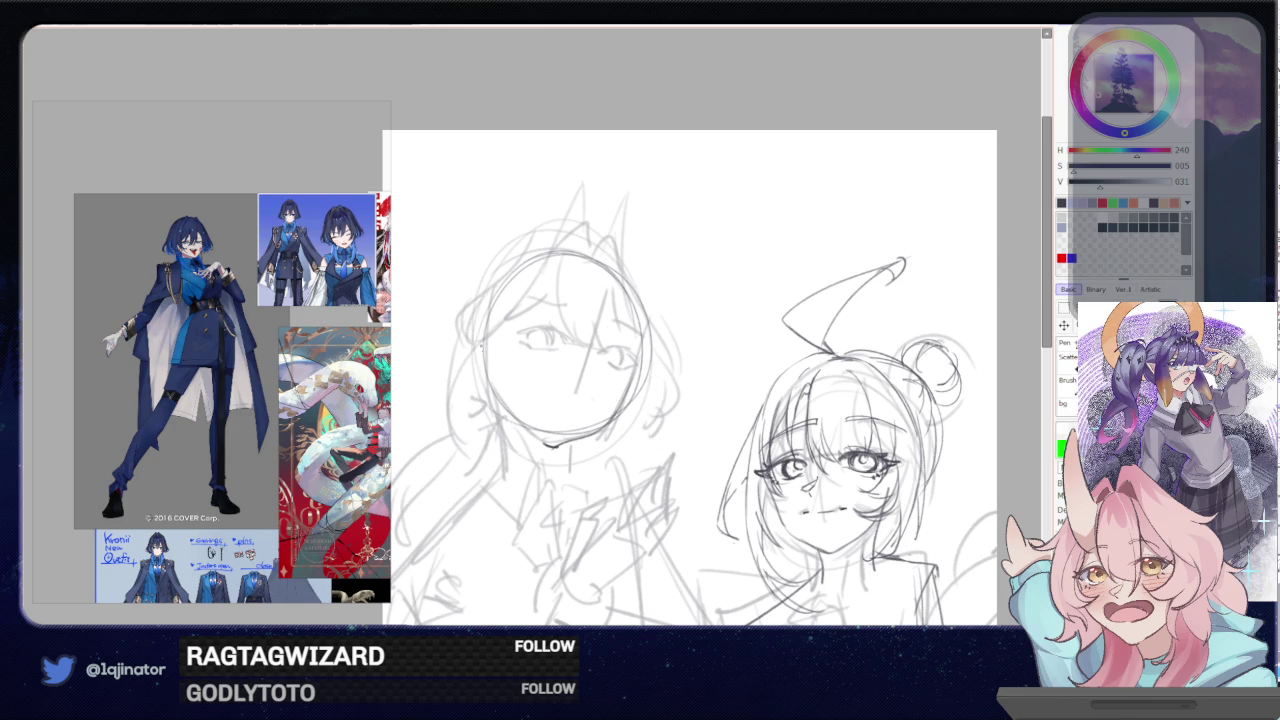
{"action": "mouse_move", "coordinate": [494, 354]}
{"action": "left_mouse_down"}
{"action": "mouse_move", "coordinate": [492, 384]}
{"action": "mouse_move", "coordinate": [506, 370]}
{"action": "mouse_move", "coordinate": [491, 390]}
{"action": "mouse_move", "coordinate": [544, 444]}
{"action": "left_mouse_up"}
{"action": "key", "text": "ctrl+z"}
{"action": "key", "text": "ctrl+z"}
{"action": "left_click_drag", "start_coordinate": [690, 380], "coordinate": [708, 343]}
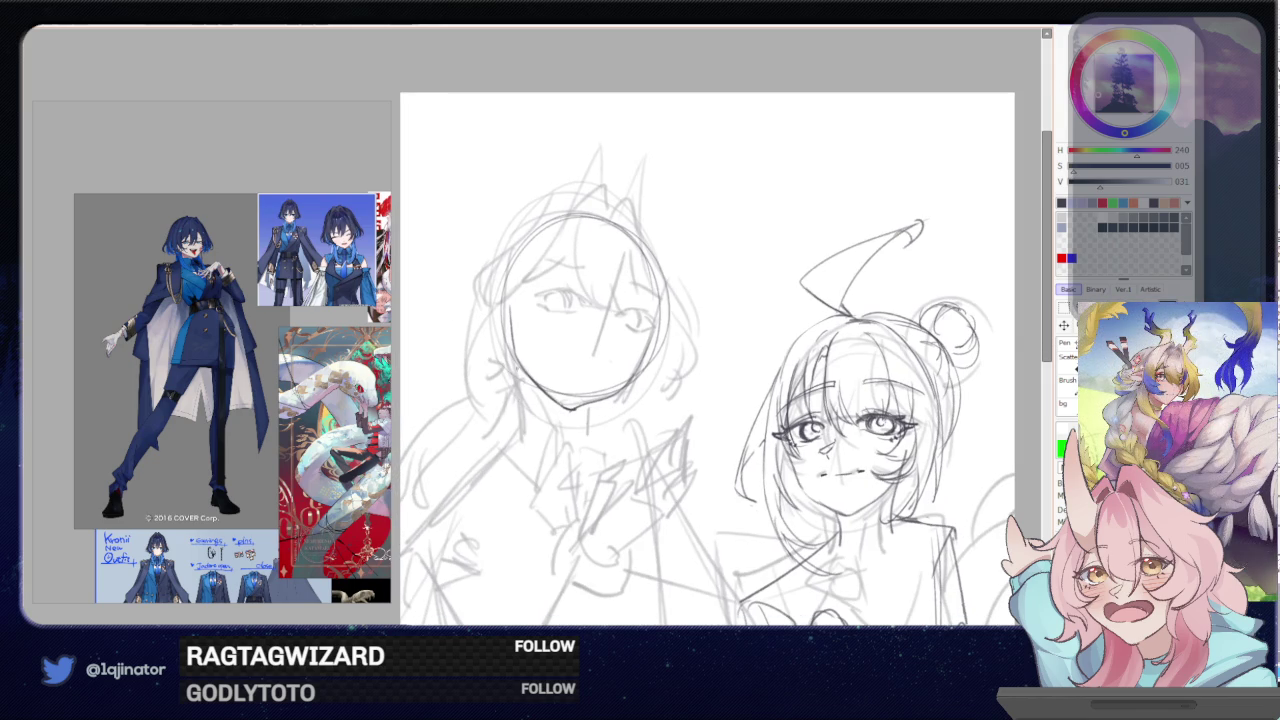
{"action": "left_click_drag", "start_coordinate": [524, 368], "coordinate": [519, 438]}
{"action": "key", "text": "ctrl+z"}
{"action": "left_click_drag", "start_coordinate": [526, 368], "coordinate": [520, 446]}
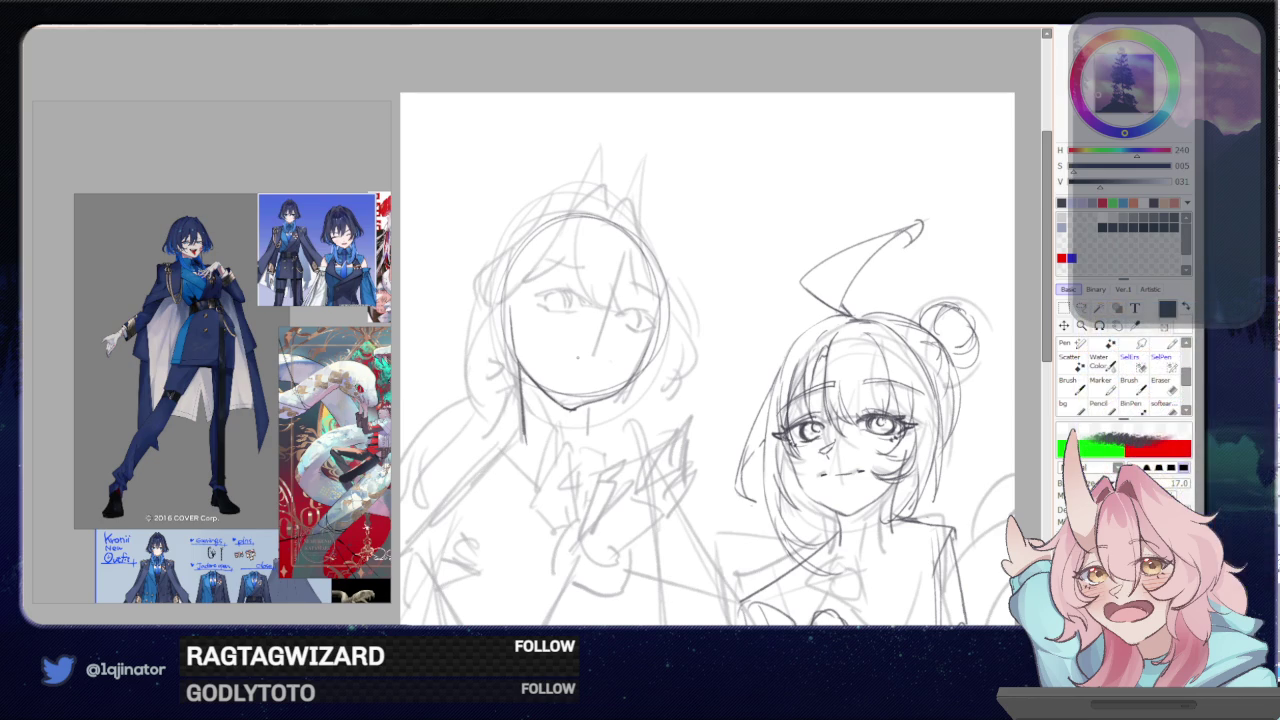
{"action": "key", "text": "ctrl+z"}
{"action": "left_click_drag", "start_coordinate": [588, 402], "coordinate": [588, 434]}
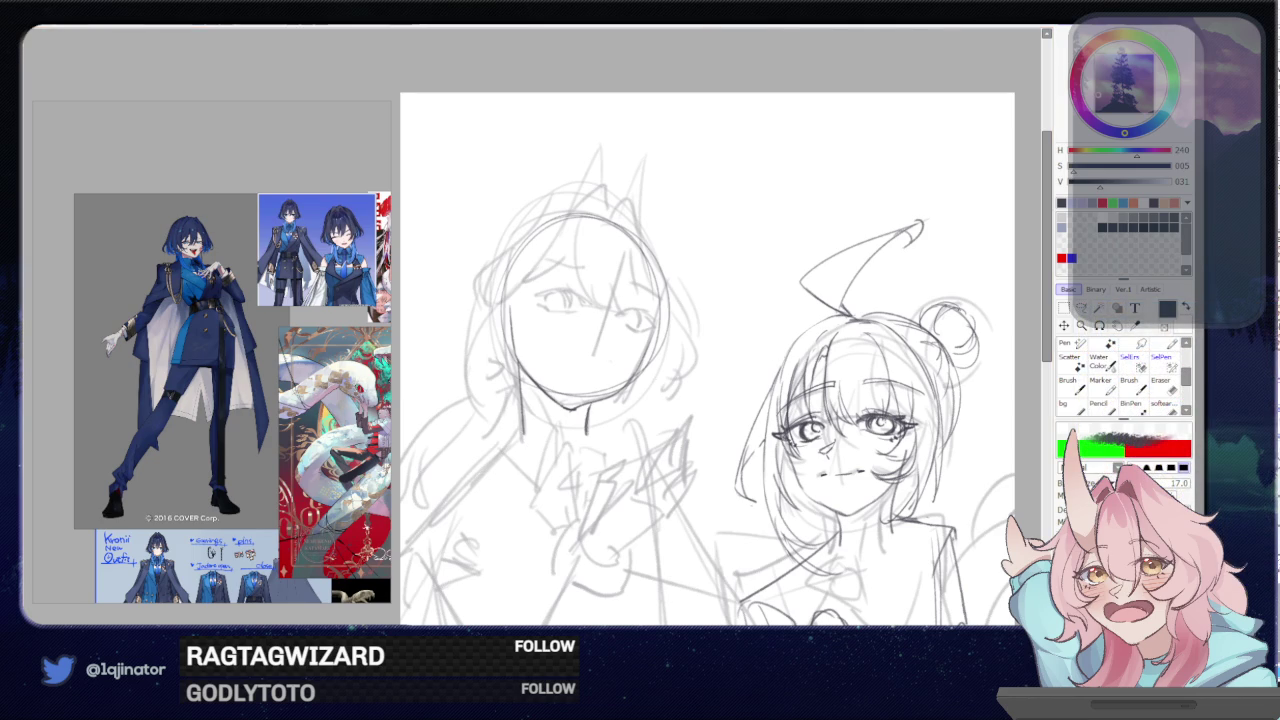
- Lasso the left figure's eye area and start transforming it
{"action": "key", "text": "a"}
{"action": "mouse_move", "coordinate": [617, 346]}
{"action": "left_mouse_down"}
{"action": "mouse_move", "coordinate": [600, 308]}
{"action": "mouse_move", "coordinate": [657, 334]}
{"action": "mouse_move", "coordinate": [615, 322]}
{"action": "left_mouse_up"}
{"action": "key", "text": "ctrl+t"}
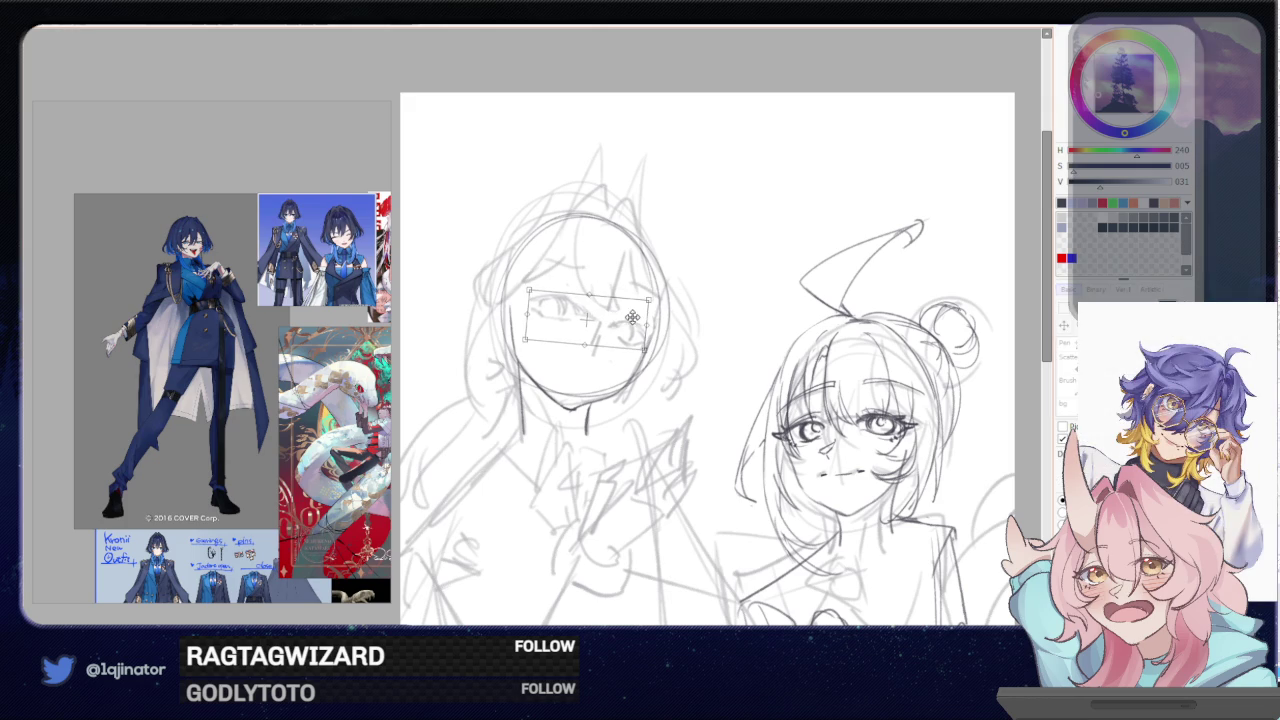
- Commit the eye-area transform, shift the right eye slightly left, and zoom in
{"action": "key", "text": "Return"}
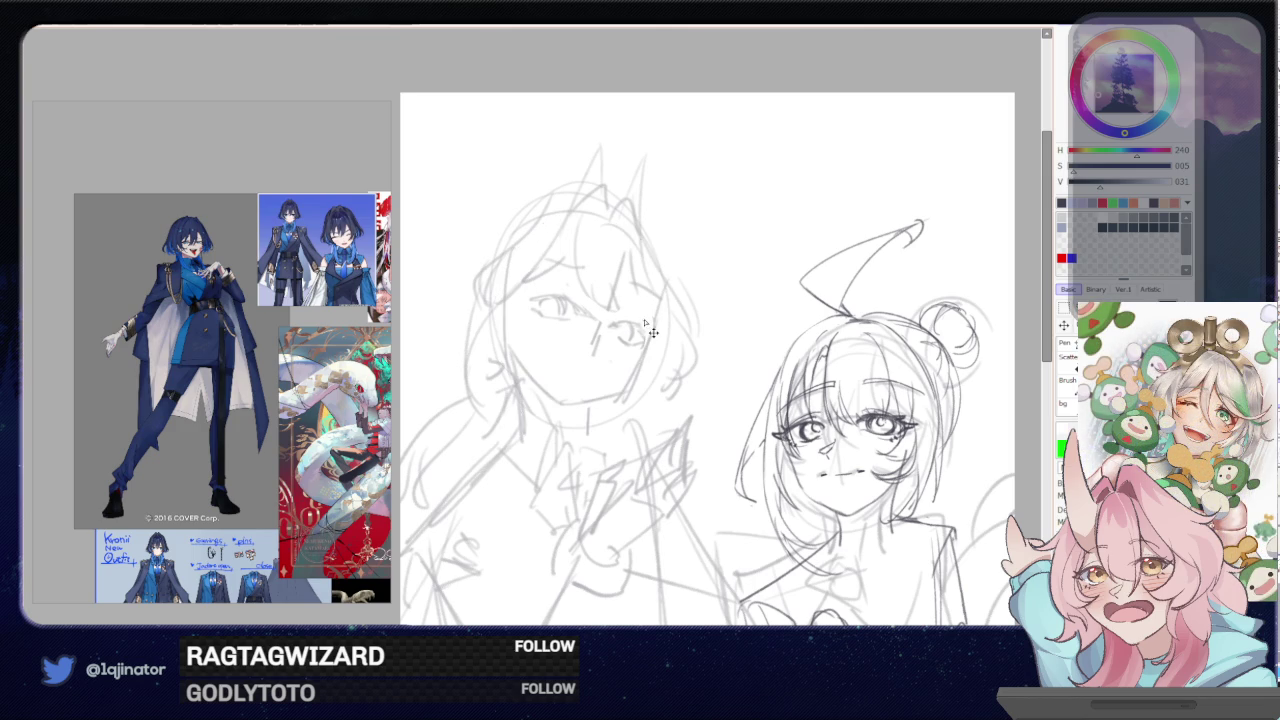
{"action": "mouse_move", "coordinate": [643, 332]}
{"action": "left_mouse_down"}
{"action": "mouse_move", "coordinate": [605, 360]}
{"action": "mouse_move", "coordinate": [607, 325]}
{"action": "mouse_move", "coordinate": [590, 335]}
{"action": "left_mouse_up"}
{"action": "scroll", "coordinate": [650, 336], "scroll_direction": "up", "scroll_amount": 1}
{"action": "scroll", "coordinate": [640, 325], "scroll_direction": "up", "scroll_amount": 1}
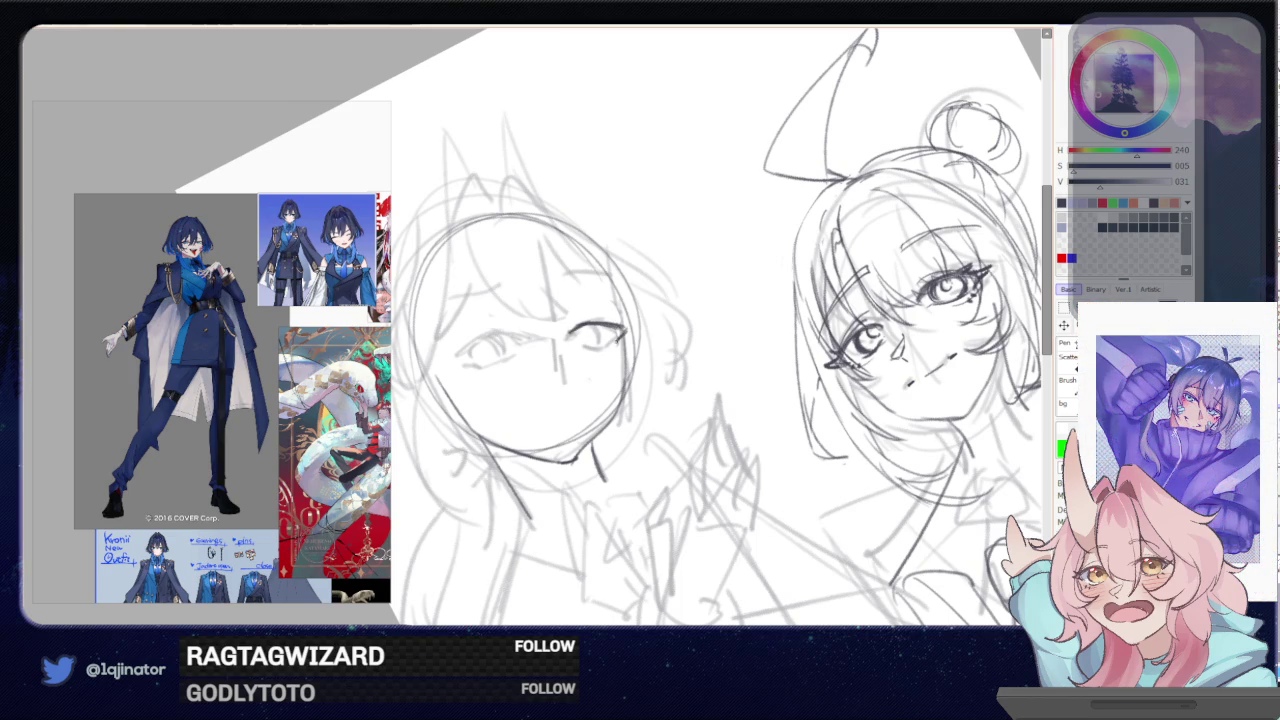
- Add strokes under the left eye and its right corner, undoing the stray one
{"action": "left_click_drag", "start_coordinate": [581, 343], "coordinate": [602, 341]}
{"action": "mouse_move", "coordinate": [611, 345]}
{"action": "left_mouse_down"}
{"action": "mouse_move", "coordinate": [619, 353]}
{"action": "mouse_move", "coordinate": [612, 320]}
{"action": "mouse_move", "coordinate": [627, 367]}
{"action": "mouse_move", "coordinate": [621, 338]}
{"action": "left_mouse_up"}
{"action": "key", "text": "ctrl+z"}
{"action": "key", "text": "ctrl+z"}
{"action": "key", "text": "ctrl+z"}
- On a mirrored, tilted view, pencil a pupil into the right eye, then rotate back
{"action": "key", "text": "h"}
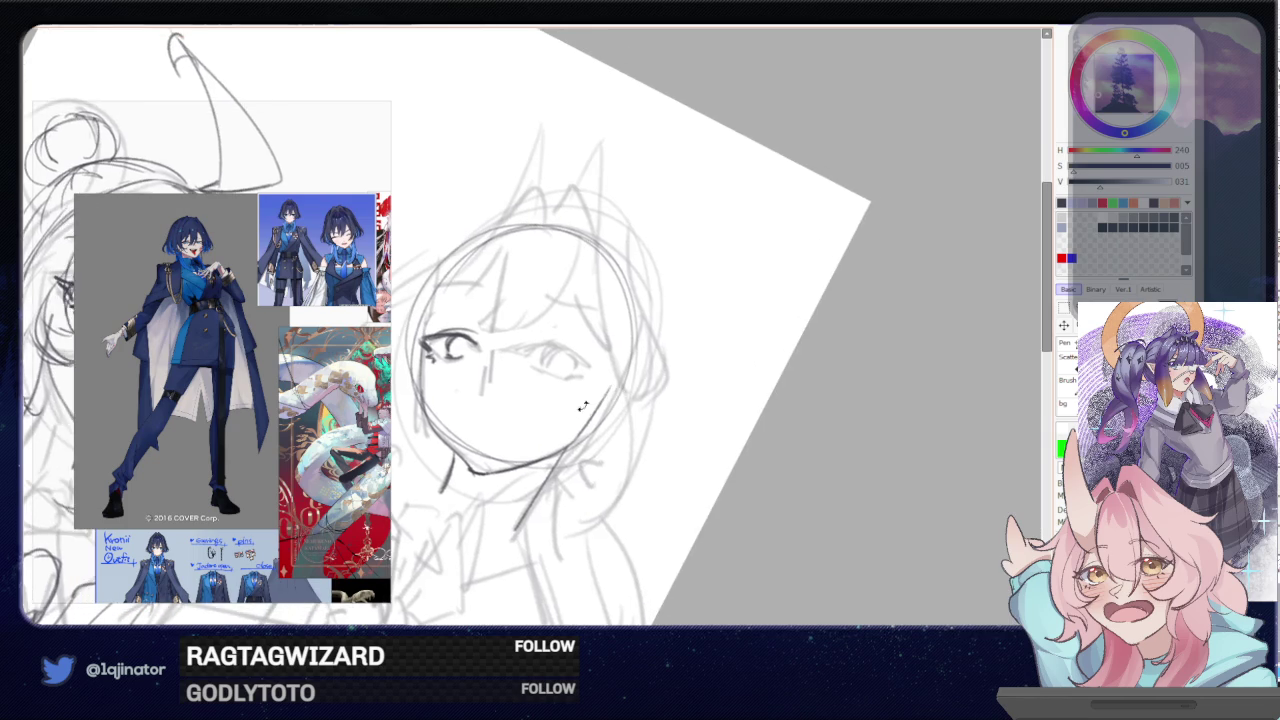
{"action": "left_click_drag", "start_coordinate": [610, 395], "coordinate": [530, 368]}
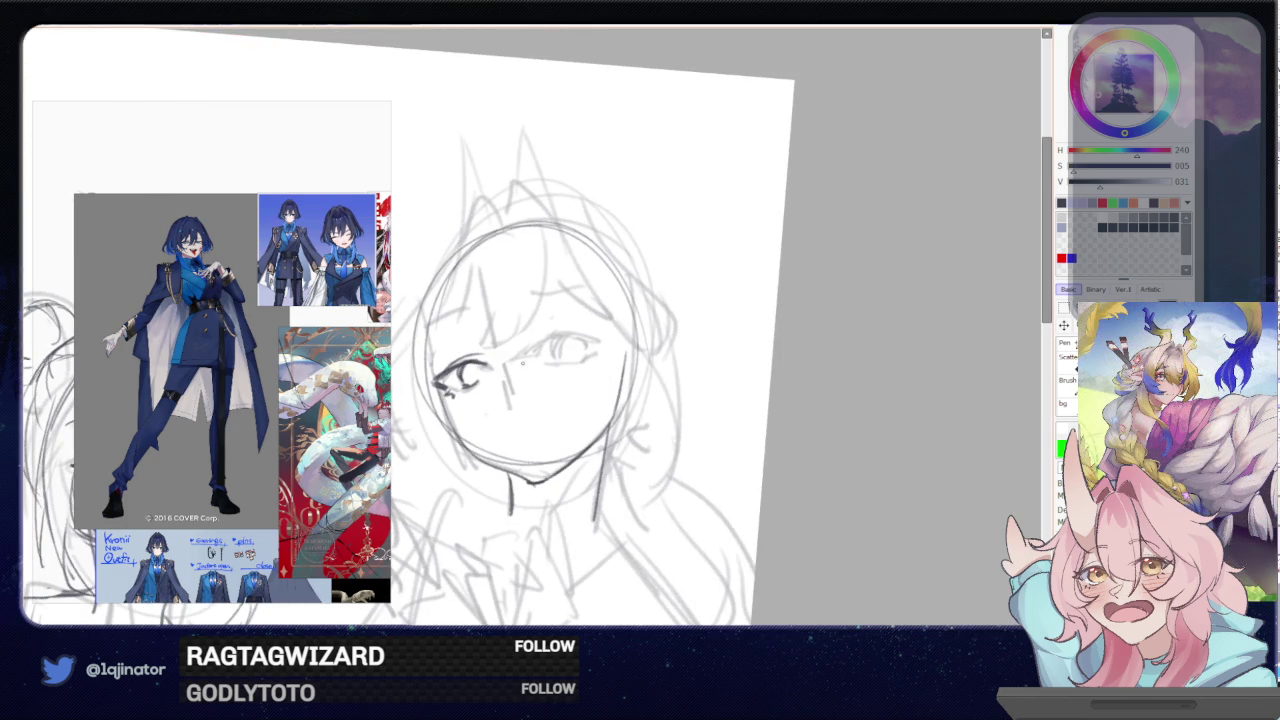
{"action": "mouse_move", "coordinate": [548, 338]}
{"action": "left_mouse_down"}
{"action": "mouse_move", "coordinate": [578, 340]}
{"action": "mouse_move", "coordinate": [570, 352]}
{"action": "mouse_move", "coordinate": [598, 334]}
{"action": "mouse_move", "coordinate": [600, 360]}
{"action": "left_mouse_up"}
{"action": "key", "text": "ctrl+z"}
{"action": "key", "text": "ctrl+z"}
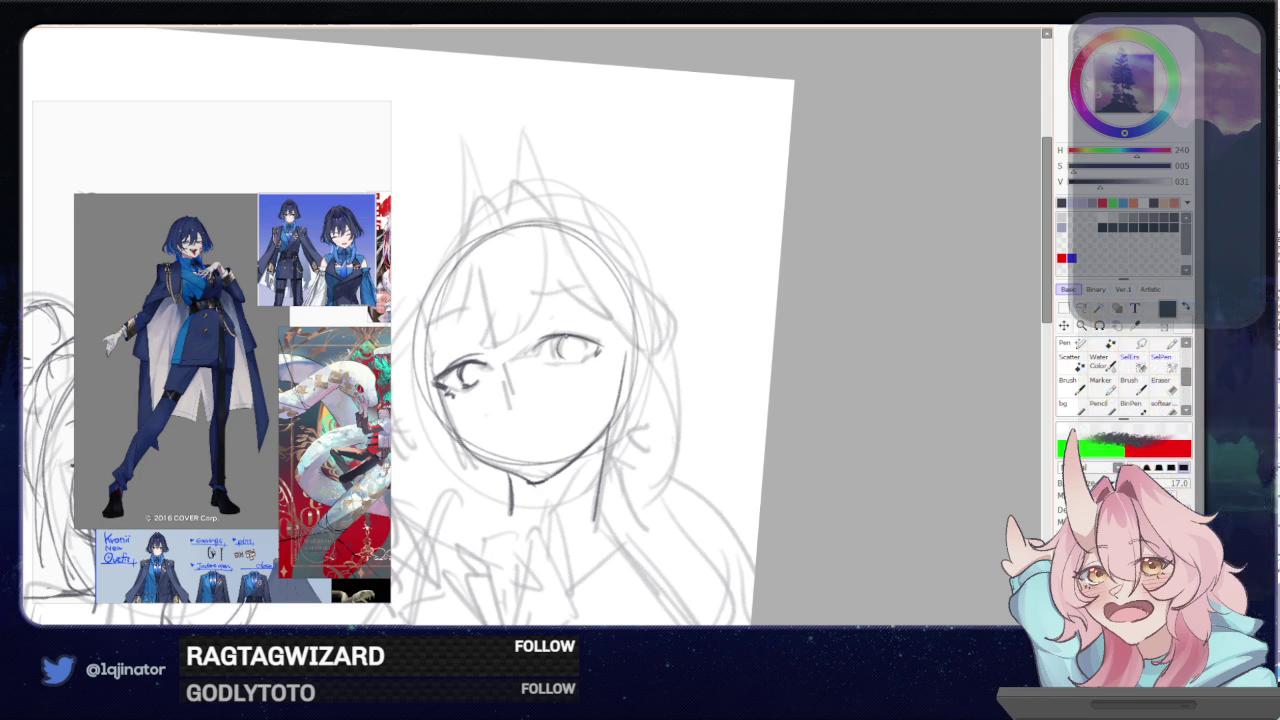
{"action": "mouse_move", "coordinate": [578, 368]}
{"action": "left_mouse_down"}
{"action": "mouse_move", "coordinate": [542, 406]}
{"action": "mouse_move", "coordinate": [569, 420]}
{"action": "left_mouse_up"}
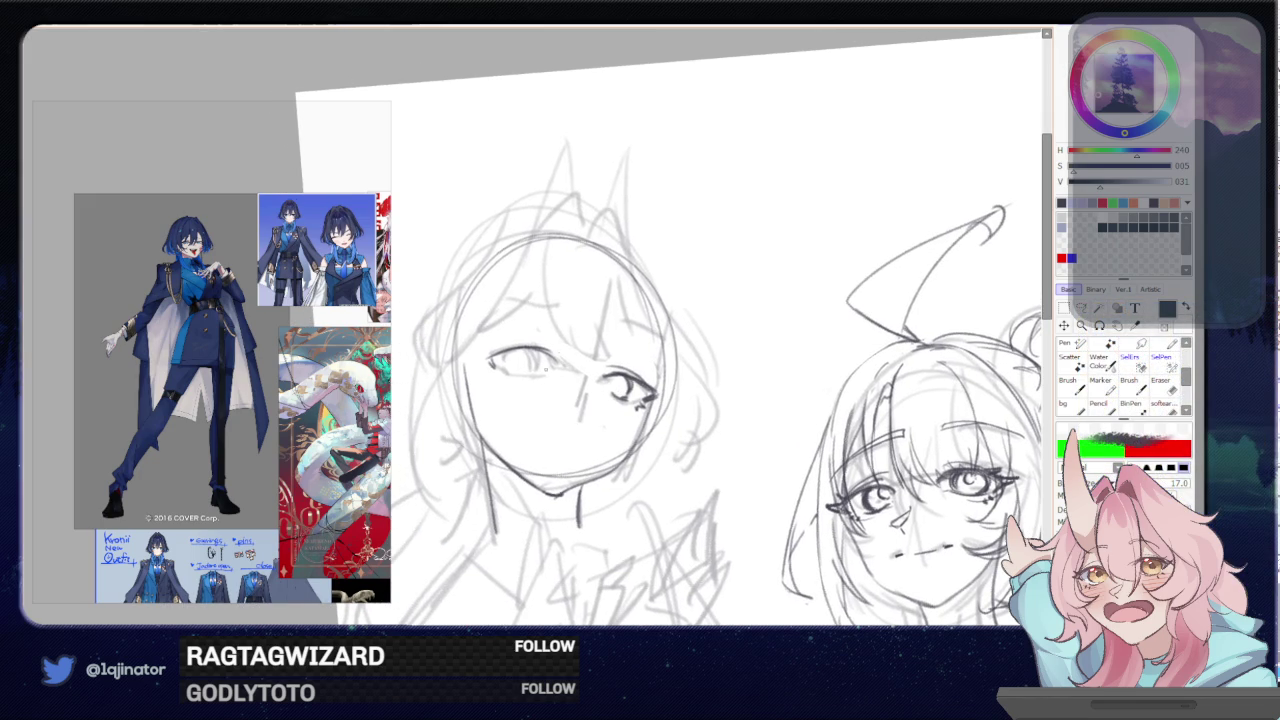
- Draw pupils in both eyes and a lower eyelid under the left eye
{"action": "mouse_move", "coordinate": [536, 350]}
{"action": "left_mouse_down"}
{"action": "mouse_move", "coordinate": [540, 372]}
{"action": "mouse_move", "coordinate": [506, 370]}
{"action": "left_mouse_up"}
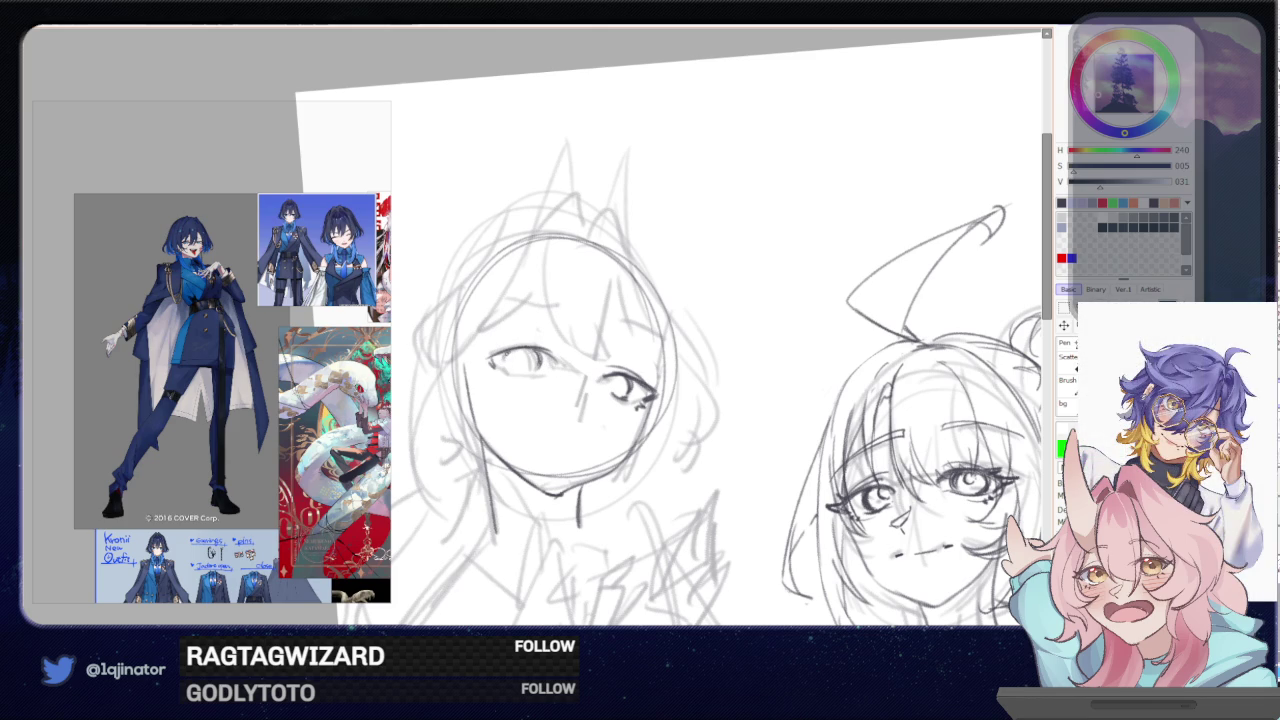
{"action": "left_click_drag", "start_coordinate": [535, 375], "coordinate": [509, 371]}
{"action": "left_click_drag", "start_coordinate": [630, 378], "coordinate": [612, 388]}
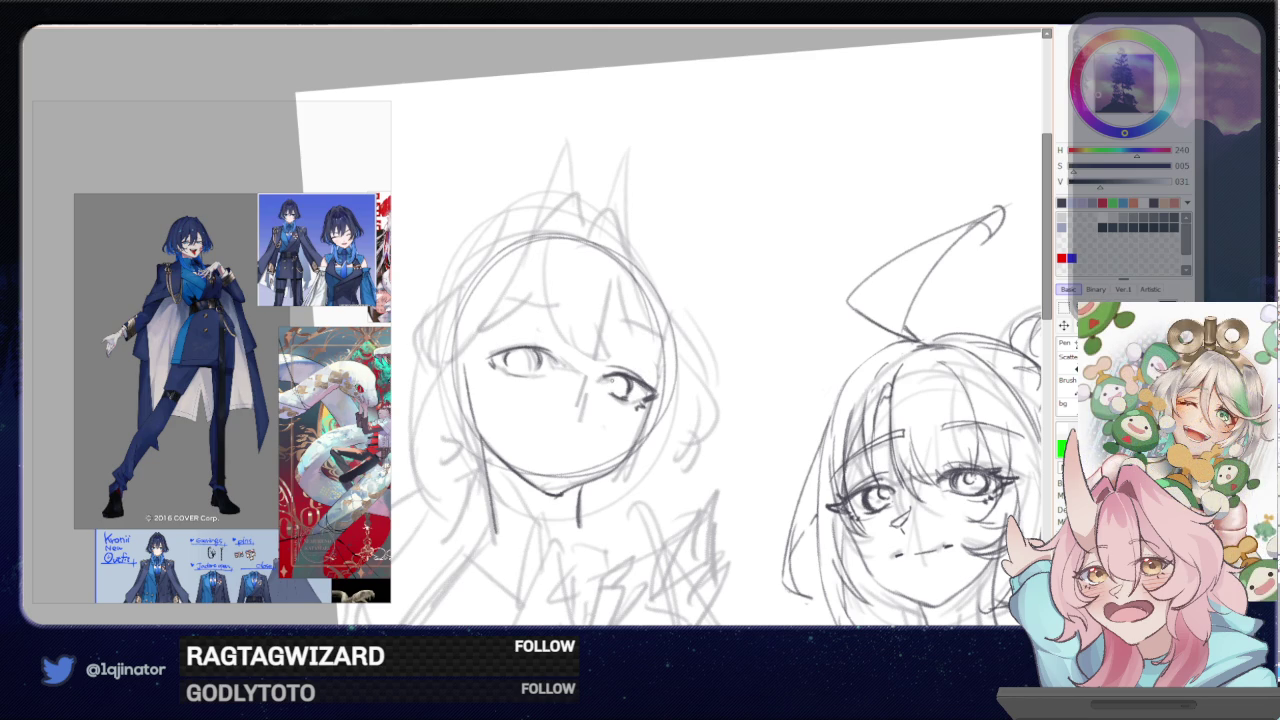
- Sketch the nose, mouth and both cheeks, then hide the darker face line work
{"action": "mouse_move", "coordinate": [584, 405]}
{"action": "left_mouse_down"}
{"action": "mouse_move", "coordinate": [603, 425]}
{"action": "mouse_move", "coordinate": [554, 438]}
{"action": "left_mouse_up"}
{"action": "key", "text": "ctrl+z"}
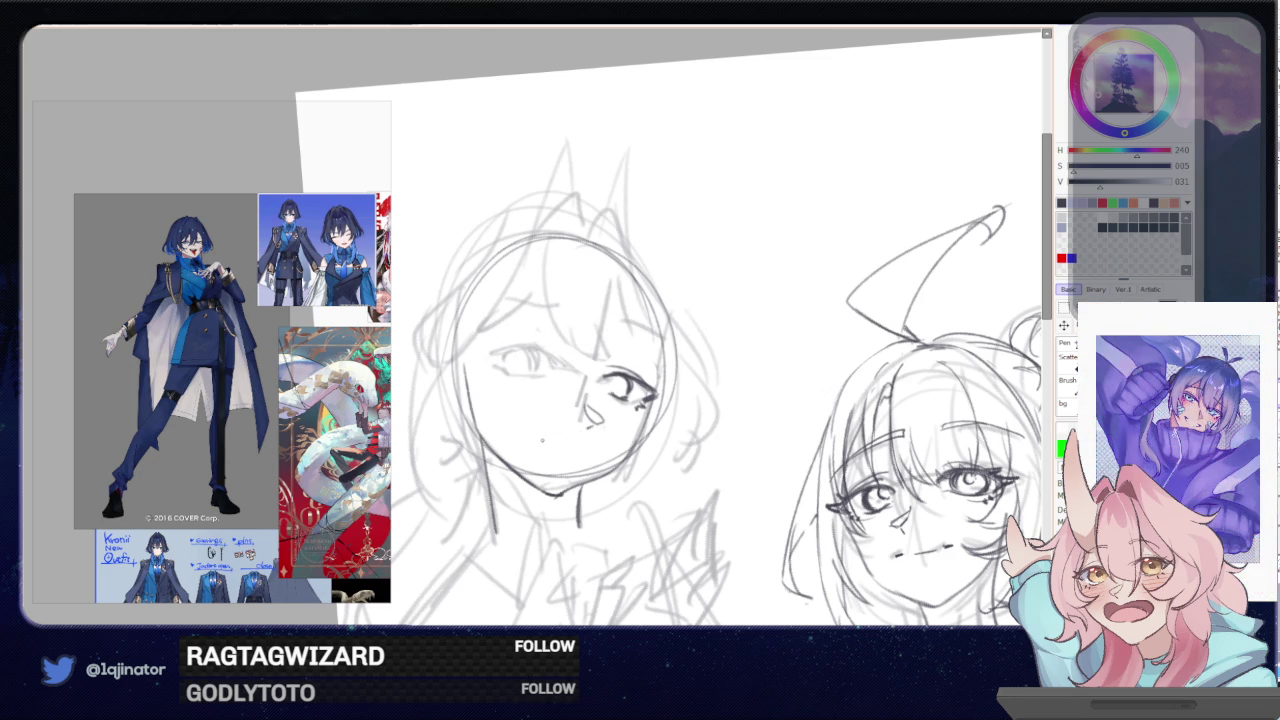
{"action": "left_click_drag", "start_coordinate": [552, 437], "coordinate": [578, 448]}
{"action": "key", "text": "ctrl+z"}
{"action": "key", "text": "ctrl+z"}
{"action": "left_click_drag", "start_coordinate": [660, 392], "coordinate": [634, 448]}
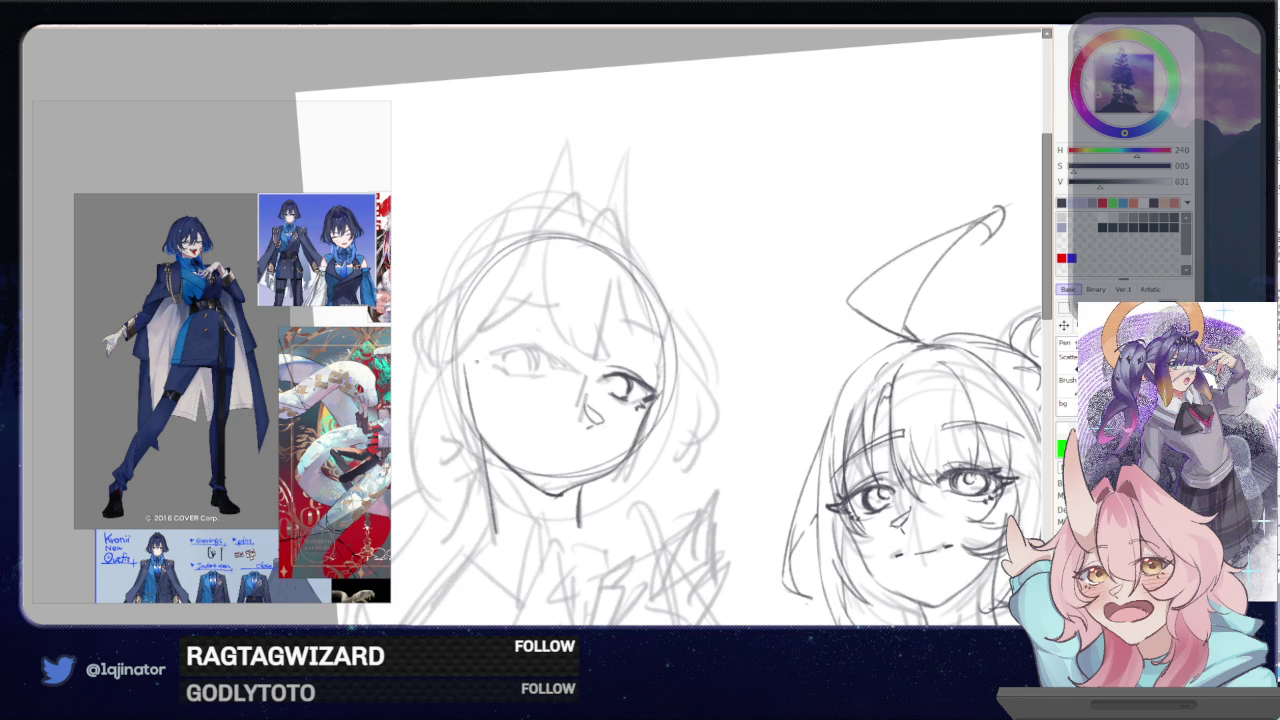
{"action": "left_click_drag", "start_coordinate": [476, 376], "coordinate": [498, 456]}
{"action": "key", "text": "Delete"}
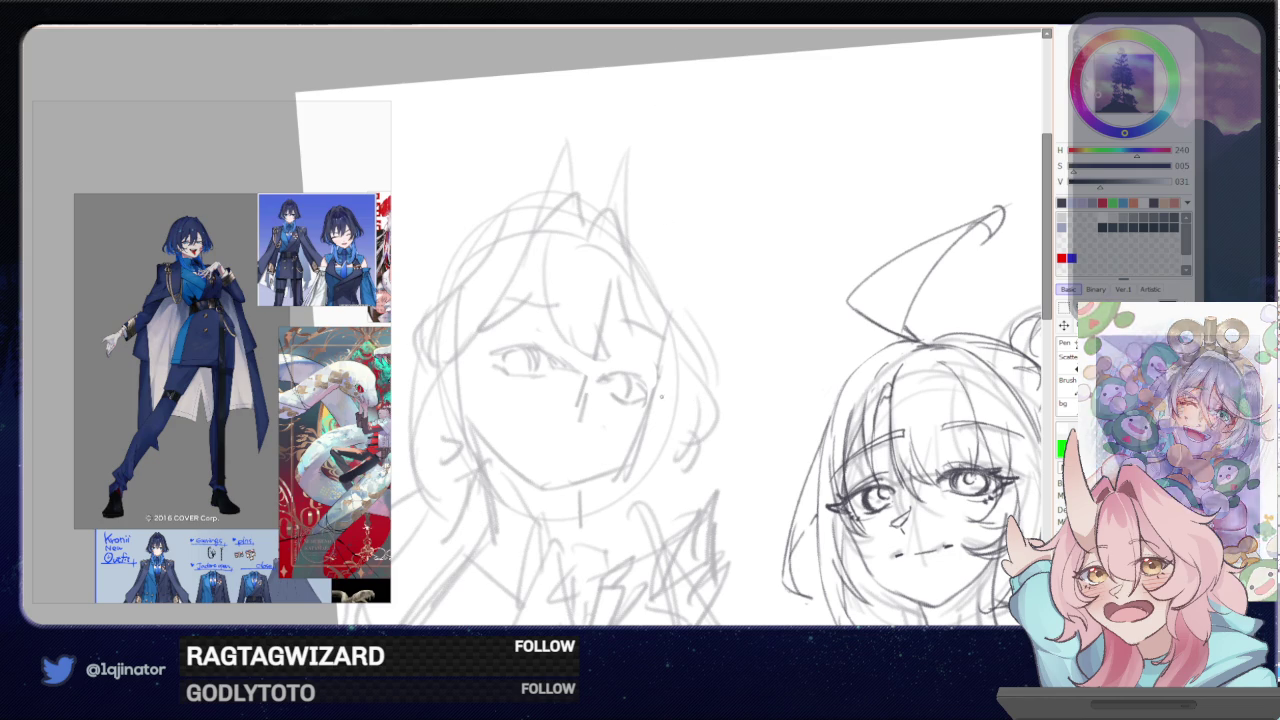
{"action": "mouse_move", "coordinate": [630, 399]}
{"action": "left_mouse_down"}
{"action": "mouse_move", "coordinate": [610, 447]}
{"action": "mouse_move", "coordinate": [616, 364]}
{"action": "left_mouse_up"}
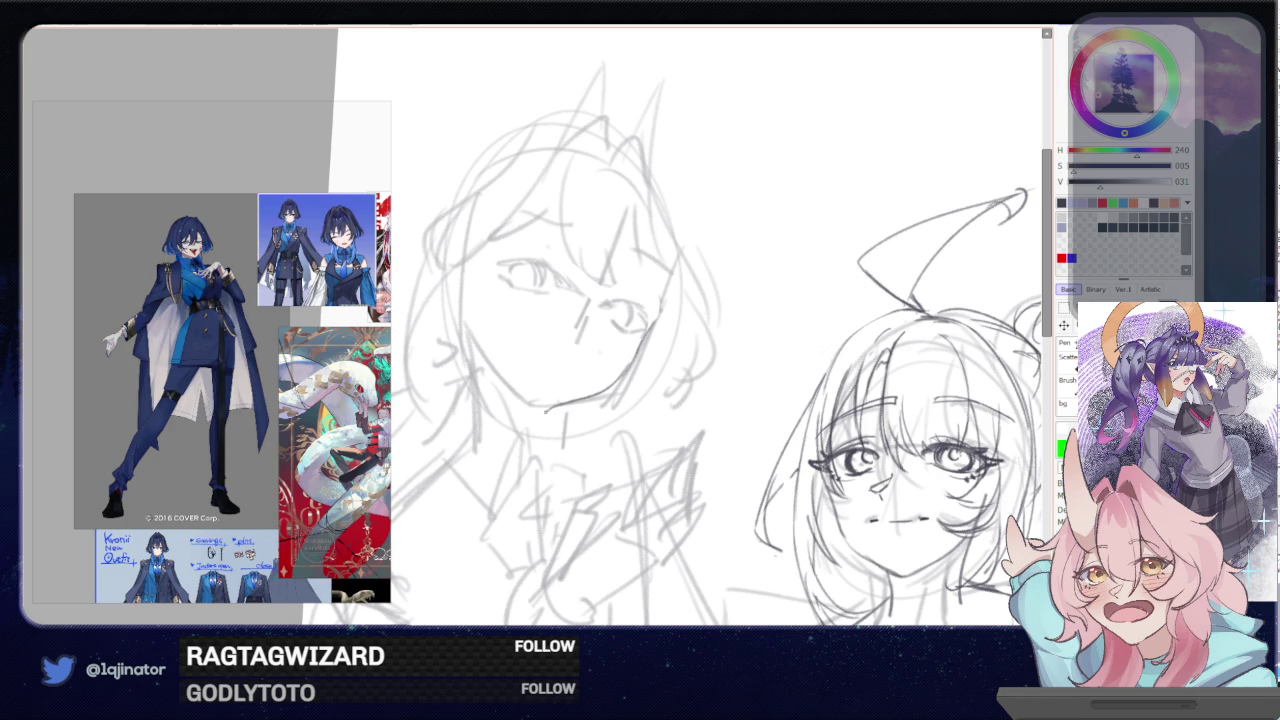
- Darken a short stretch of the left figure's chin line, discarding the traced jaw stroke
{"action": "left_click_drag", "start_coordinate": [548, 408], "coordinate": [536, 411]}
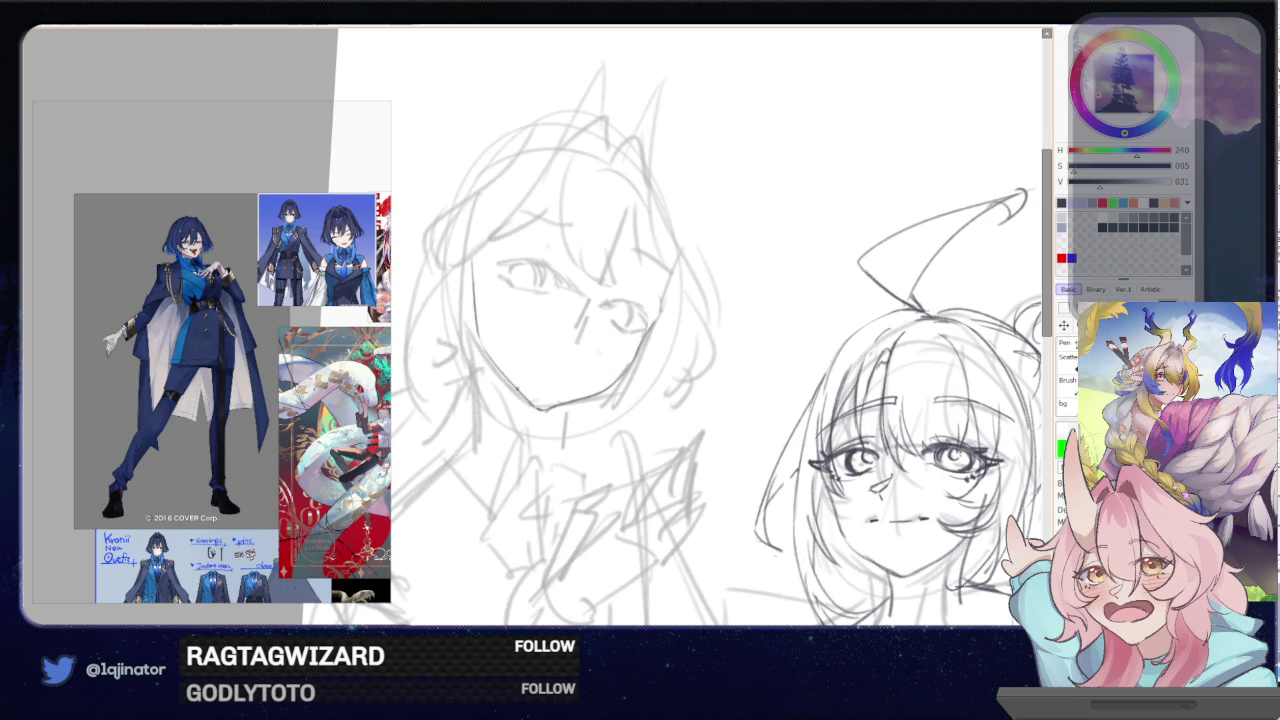
{"action": "left_click_drag", "start_coordinate": [479, 345], "coordinate": [537, 409]}
{"action": "key", "text": "ctrl+z"}
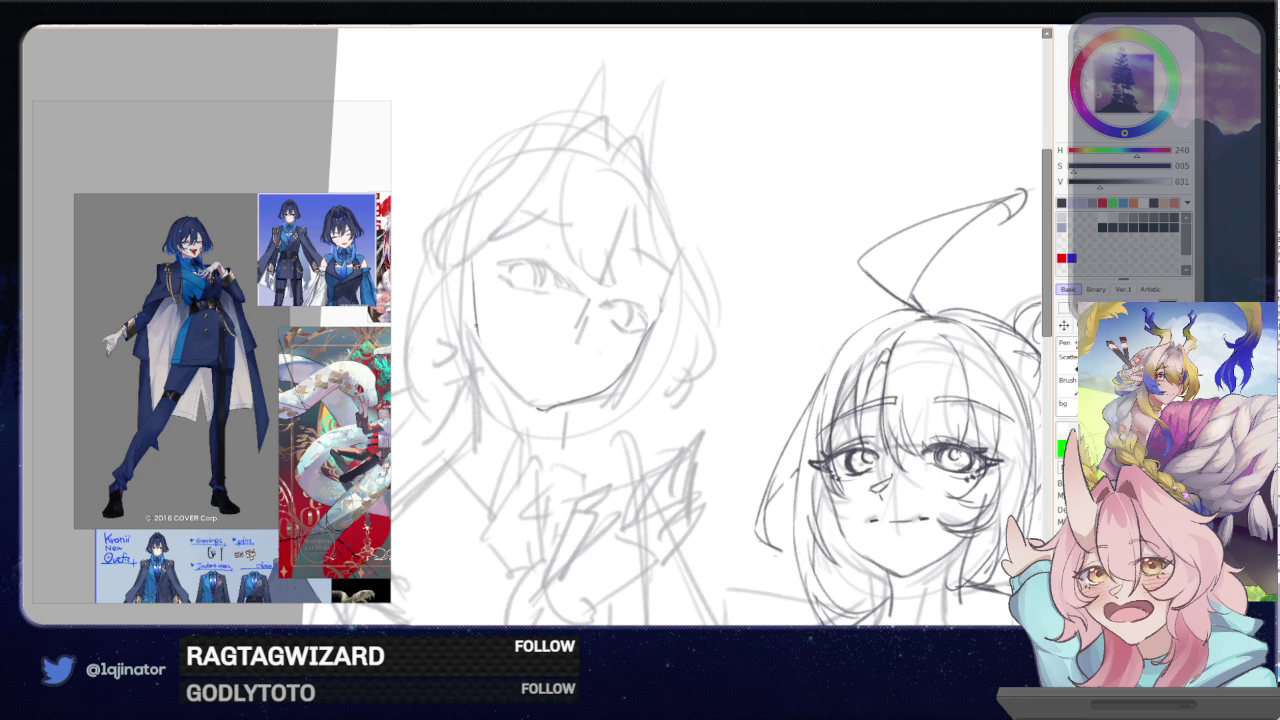